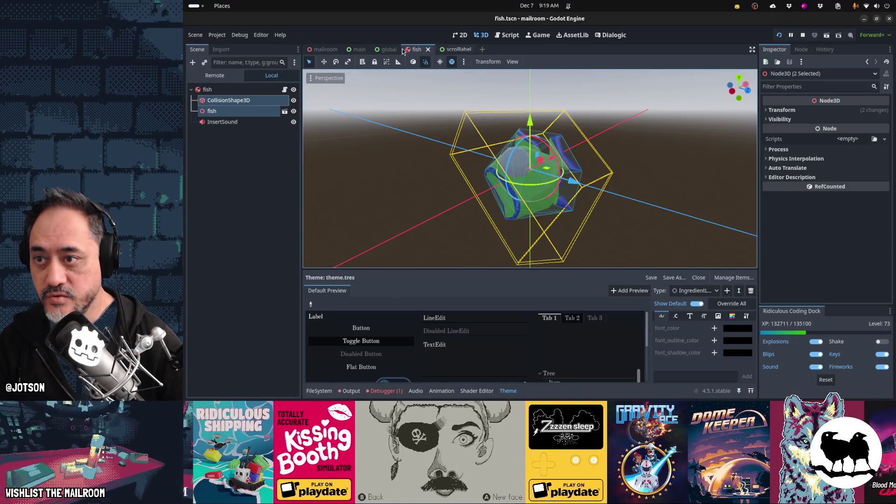
From the global scene tab, stop the running Mailroom game and launch it again.
left_click(386, 49)
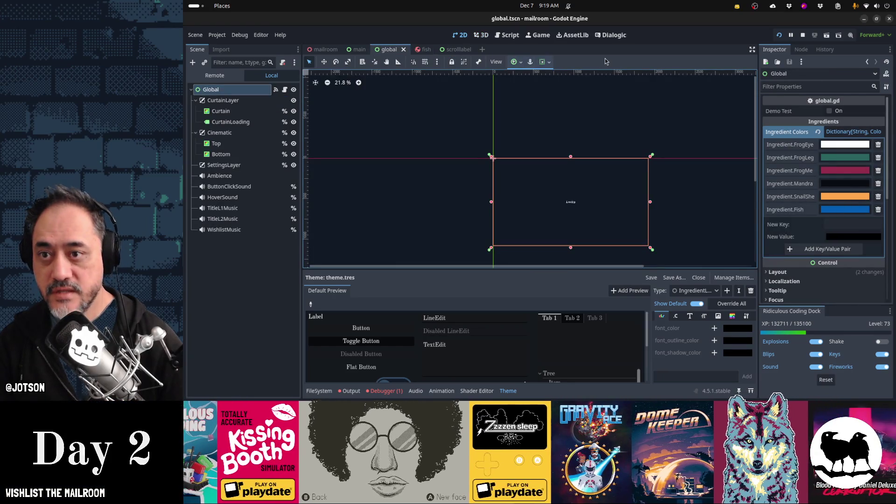
key("F8")
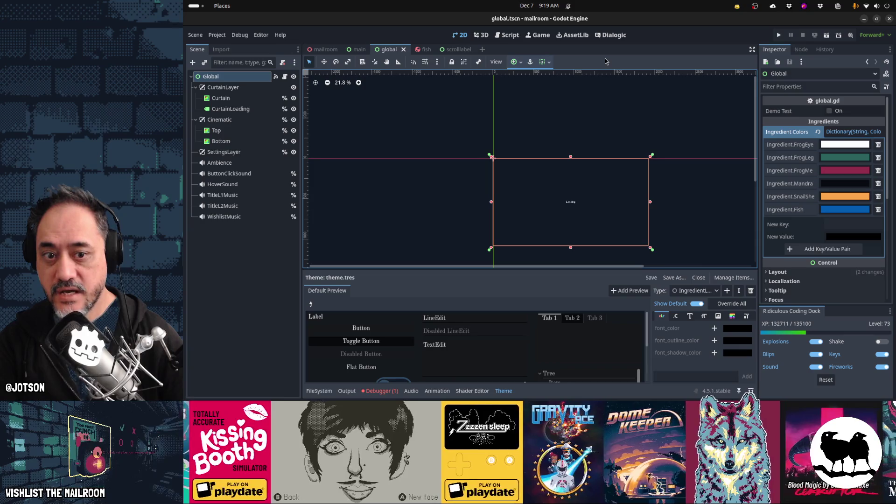
key("F5")
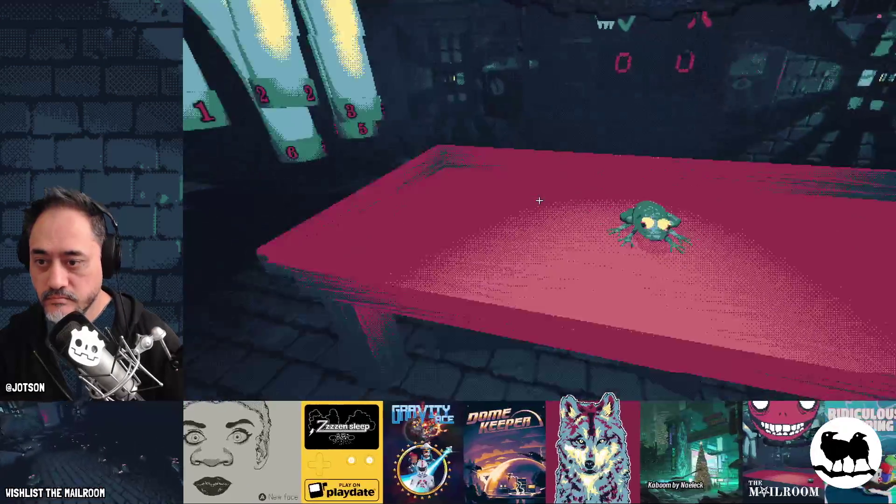
Spawn a molcajete mortar and a fish on the table from the dev console.
type("a molca")
key("Return")
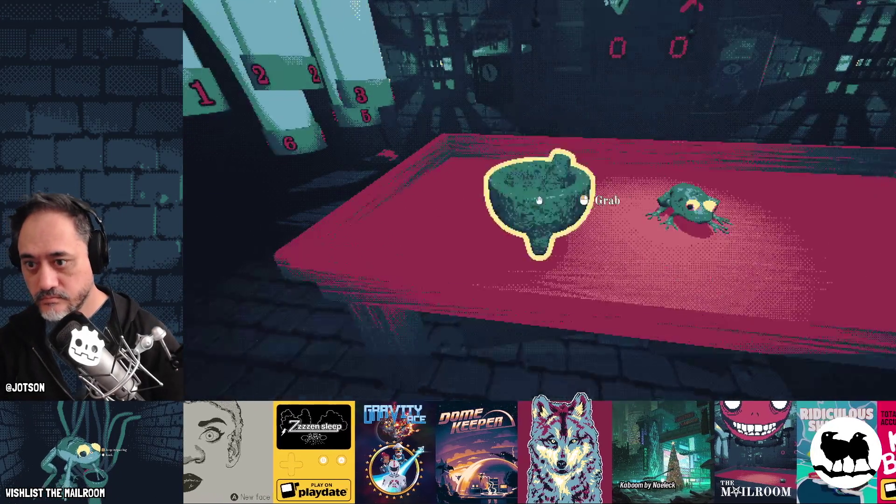
type("a")
type("h")
key("Return")
key("Escape")
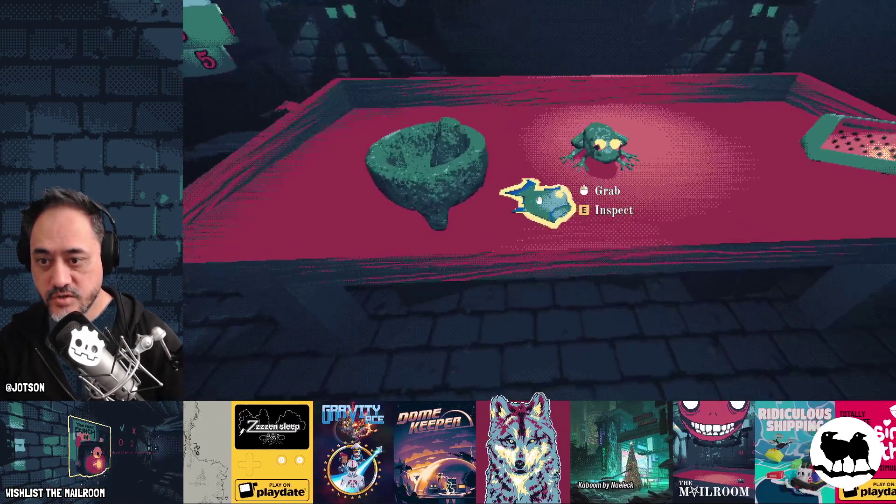
Drop the fish into the mortar and grind it into about 205 mL of blue liquid.
left_click(539, 201)
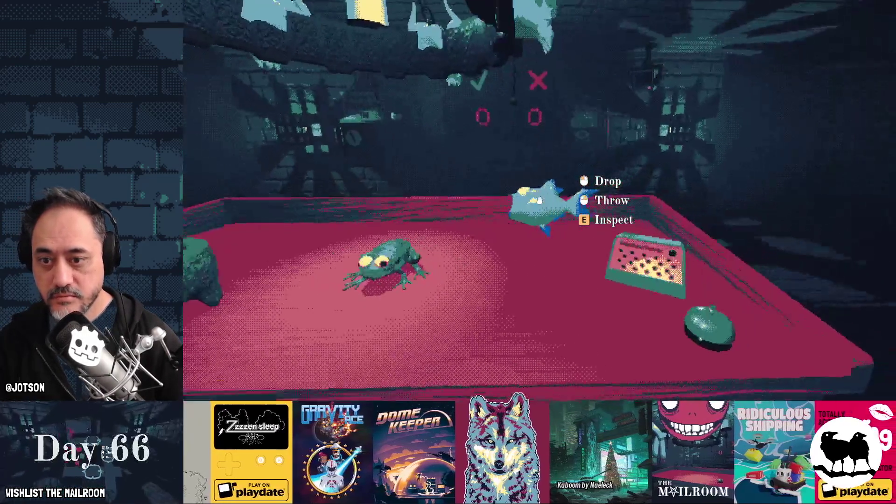
left_click(539, 201)
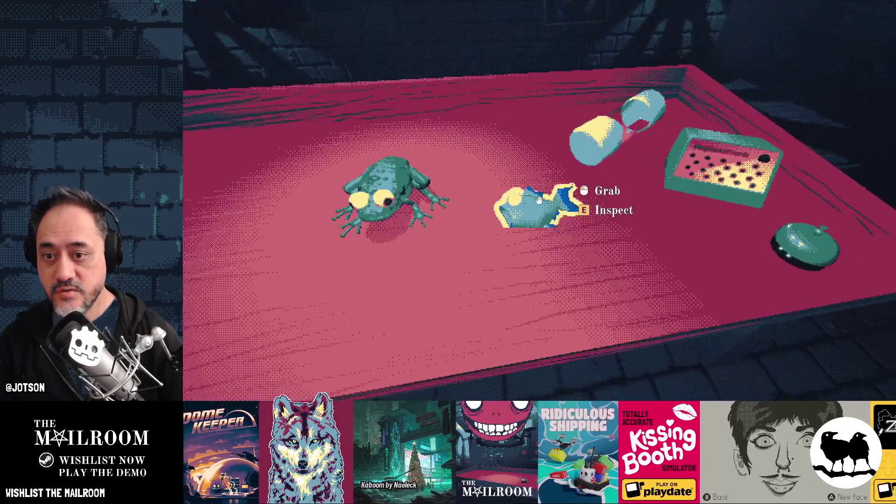
left_click(539, 200)
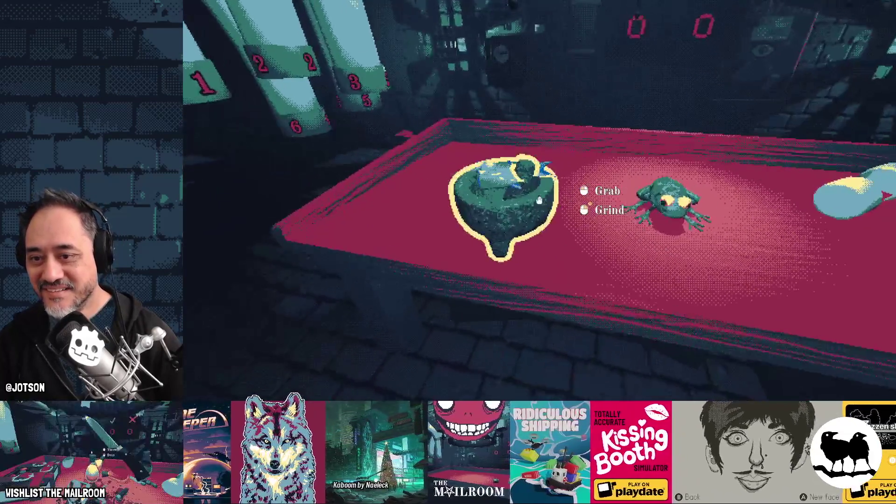
right_click(539, 200)
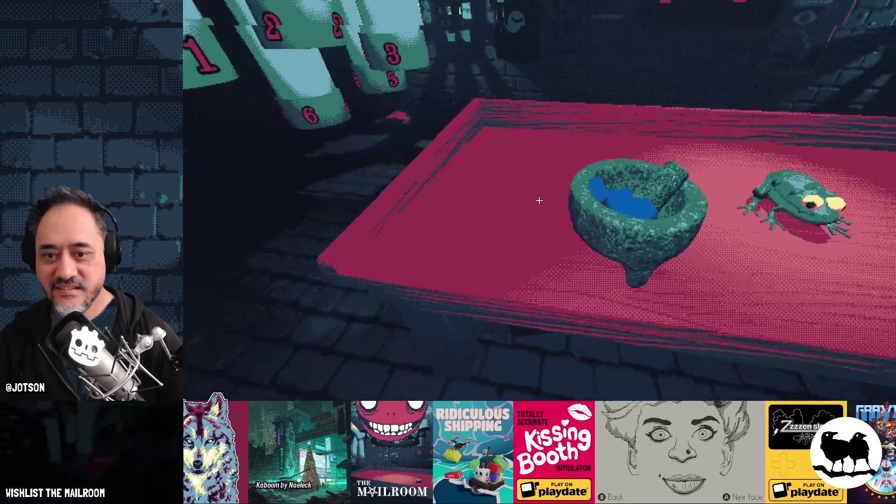
Spawn a beetle with 'abeetle', drop it into the mortar and grind the contents.
key("grave")
type("abeetle")
key("Return")
key("grave")
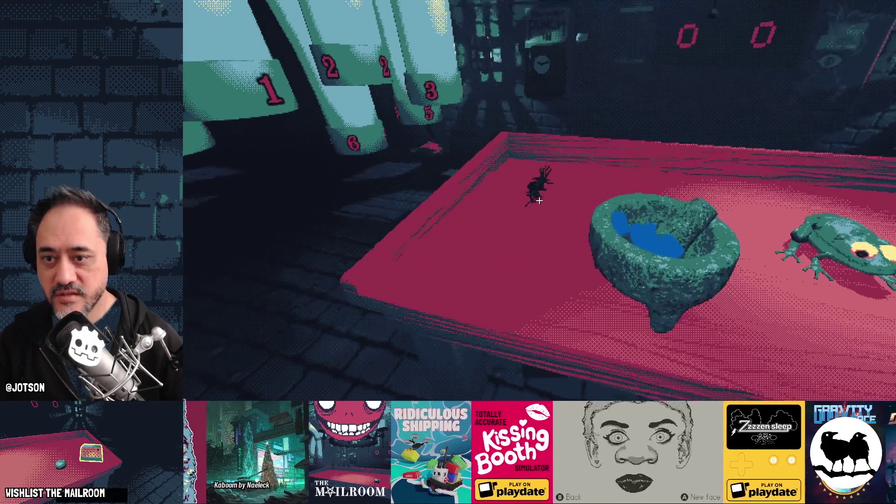
left_click(539, 200)
left_click(539, 200)
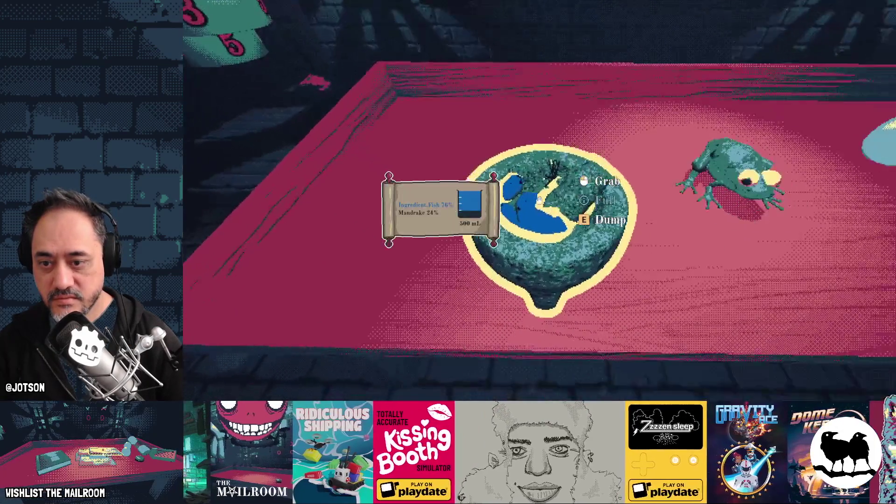
right_click(539, 200)
right_click(539, 201)
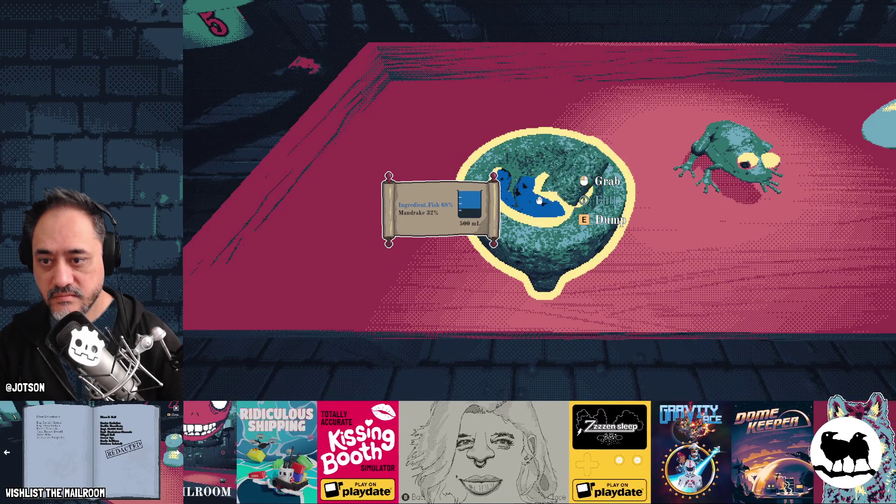
right_click(539, 200)
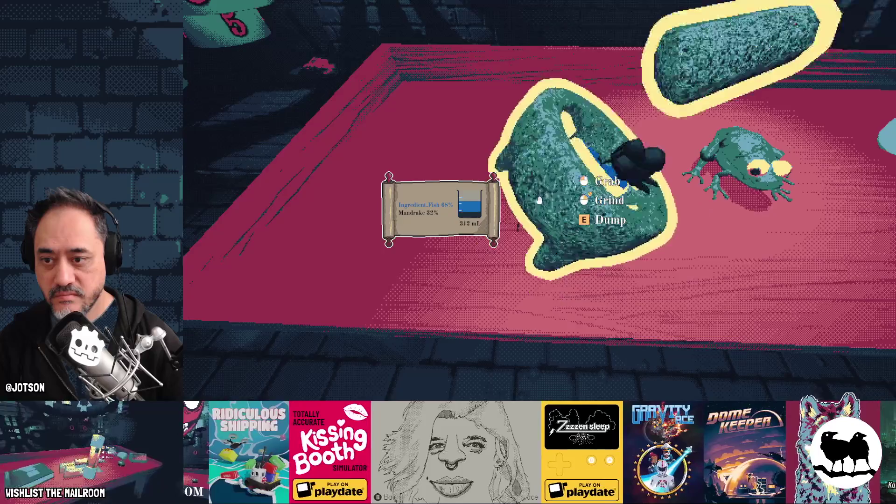
Spawn a mandrake and add it to the mortar for 500 mL (Fish 49%, Mandrake 51%), then reopen the console.
key("grave")
type("rake")
key("Return")
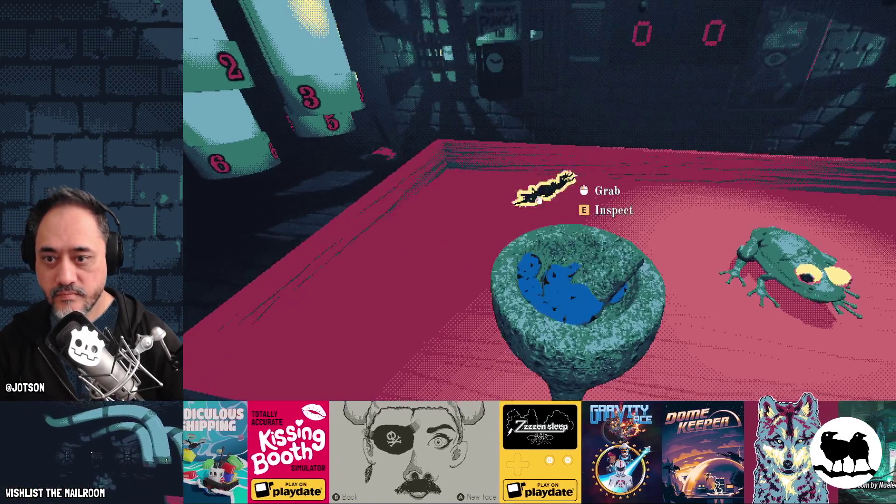
left_click(539, 201)
key("s")
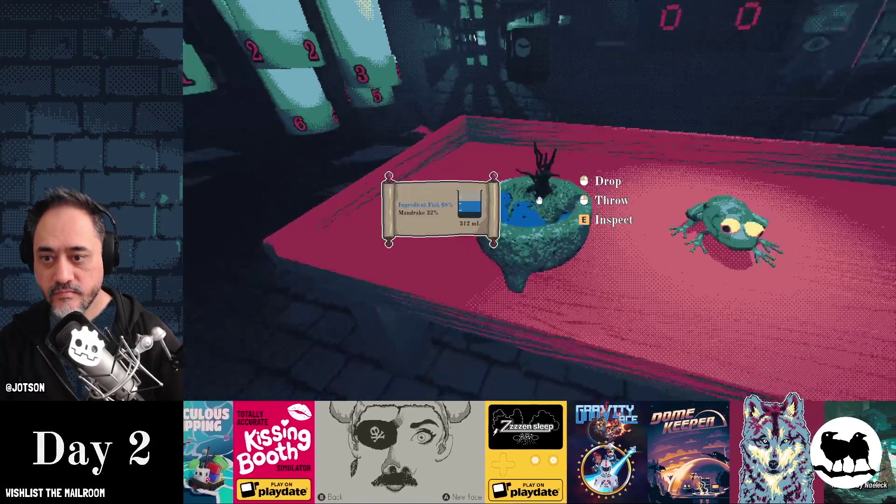
left_click(540, 200)
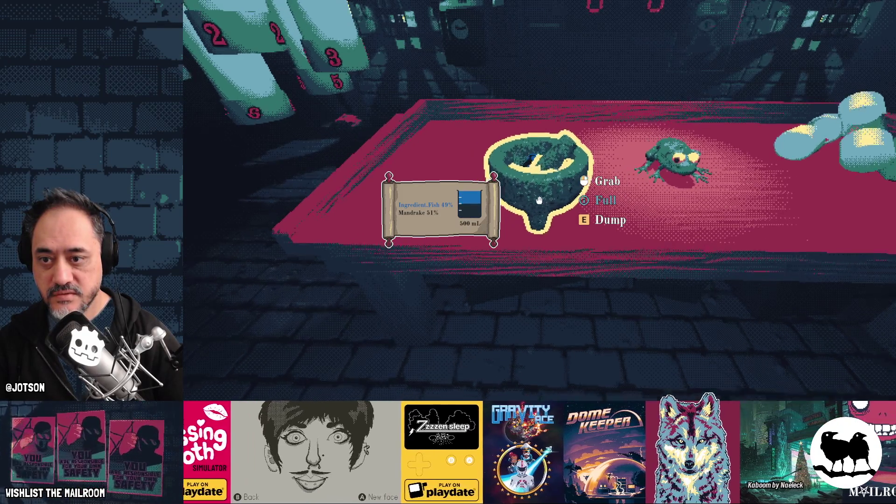
left_click(539, 201)
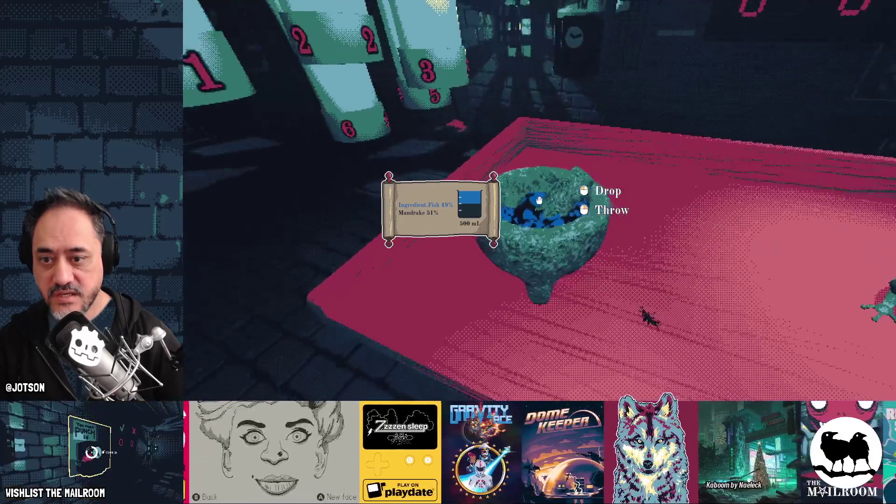
left_click(540, 200)
key("grave")
type("a bott")
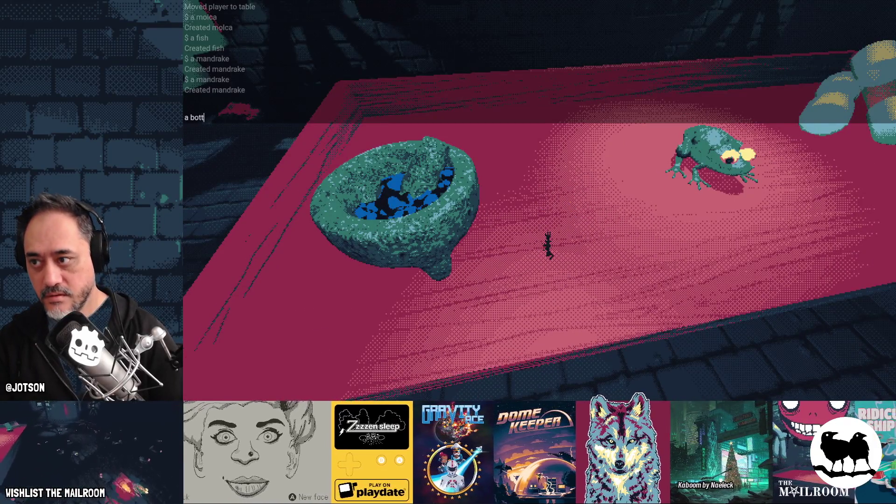
Spawn a bottle with 'a bottle' and stand it upright on the table.
type("le")
key("Return")
key("grave")
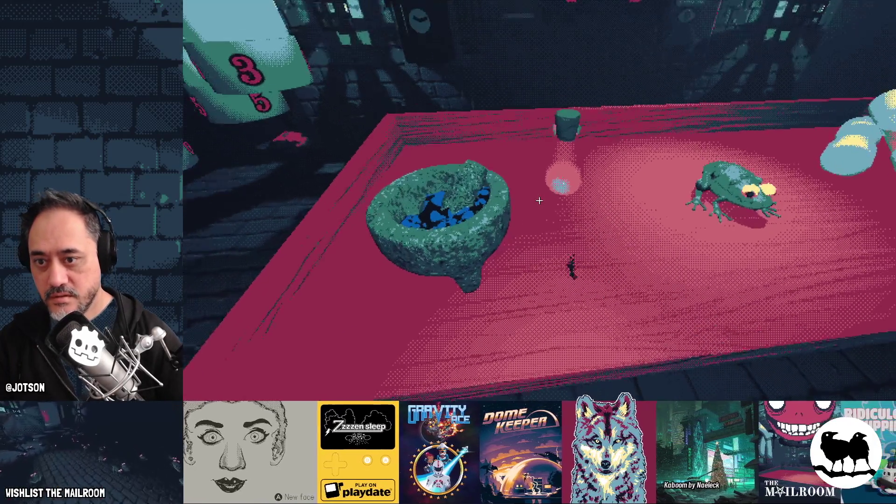
left_click(539, 201)
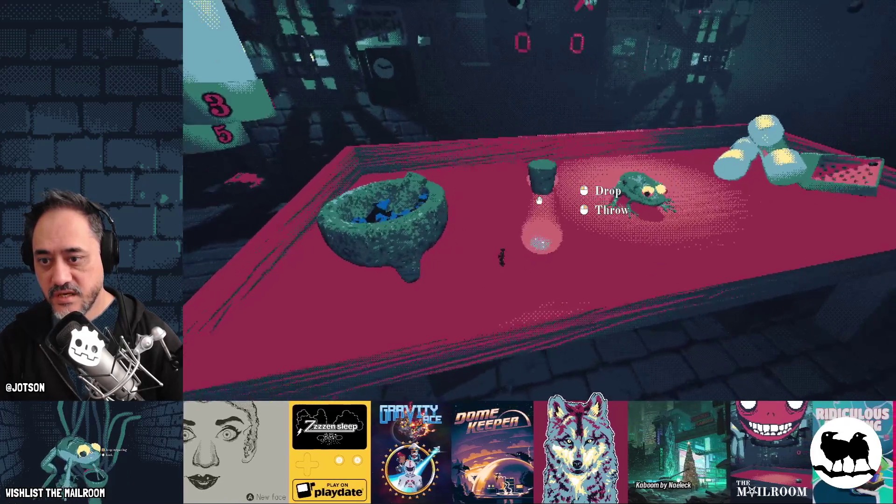
left_click(540, 201)
Pour the 500 mL mortar mix into the bottle and set it beside the empty mortar.
left_click(539, 200)
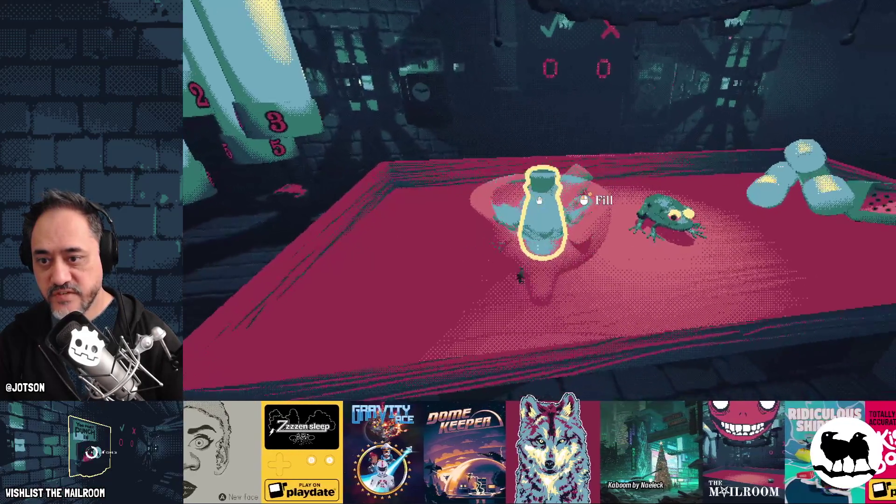
left_click(539, 201)
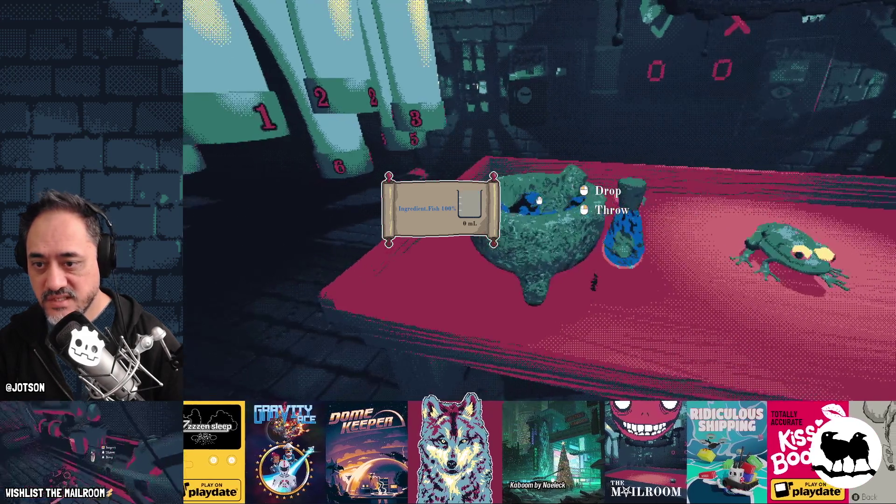
left_click(539, 200)
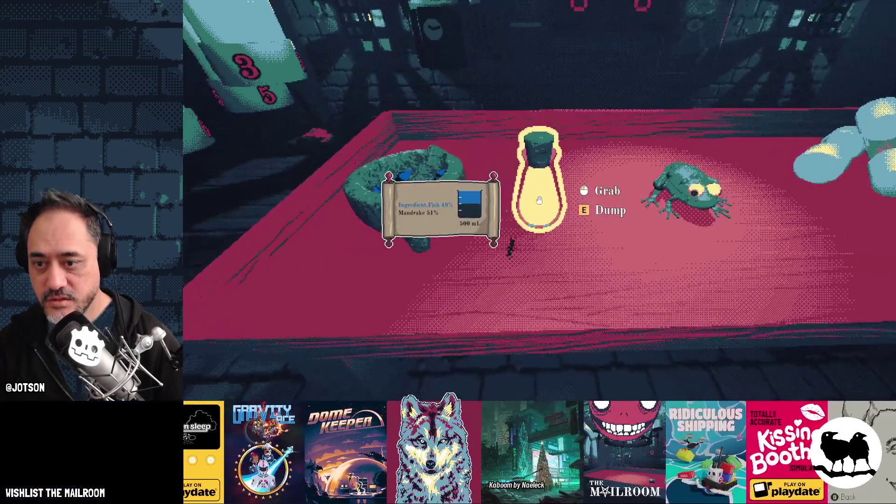
left_click(539, 200)
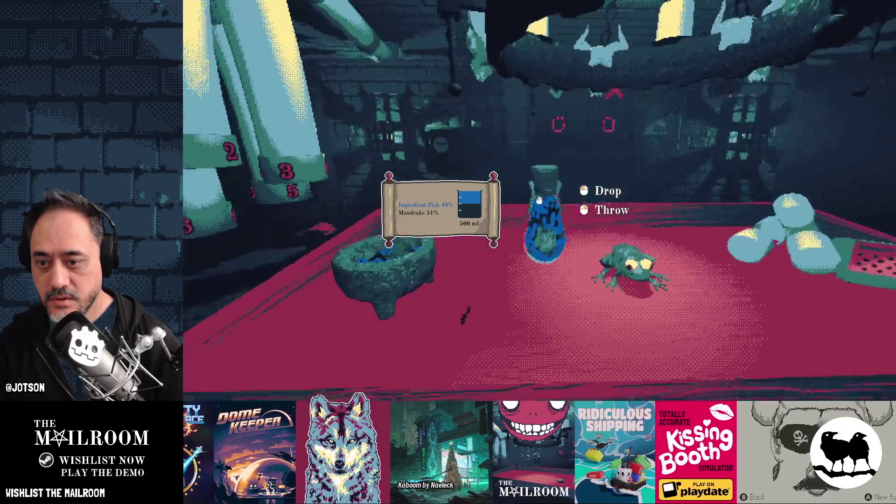
left_click(539, 201)
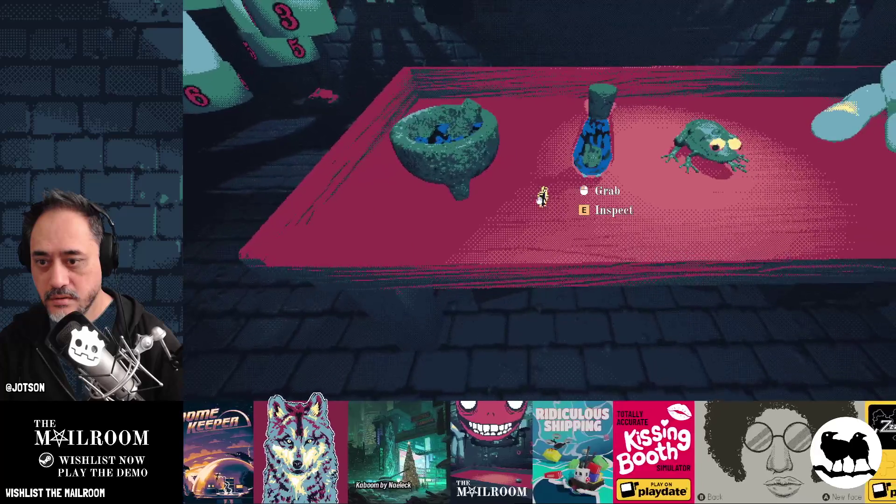
left_click(539, 200)
left_click(539, 200)
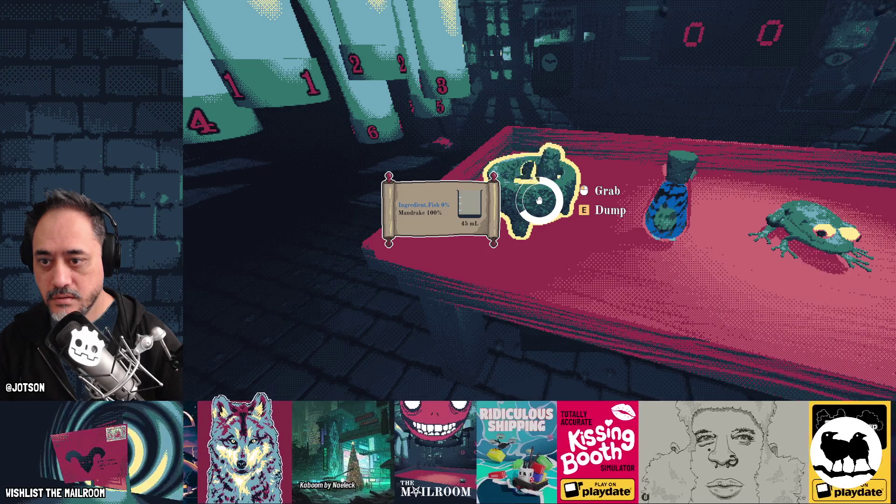
Spawn a mandrake on the table through the game console.
key("s")
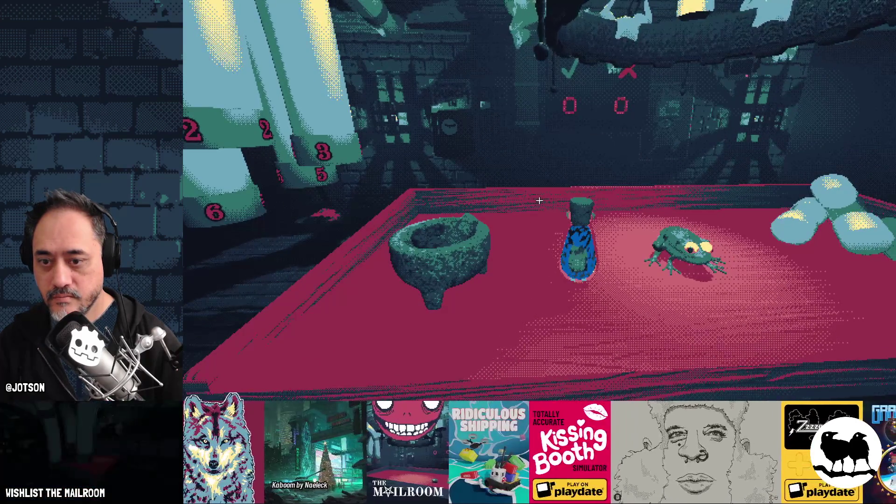
key("w")
key("grave")
type("man")
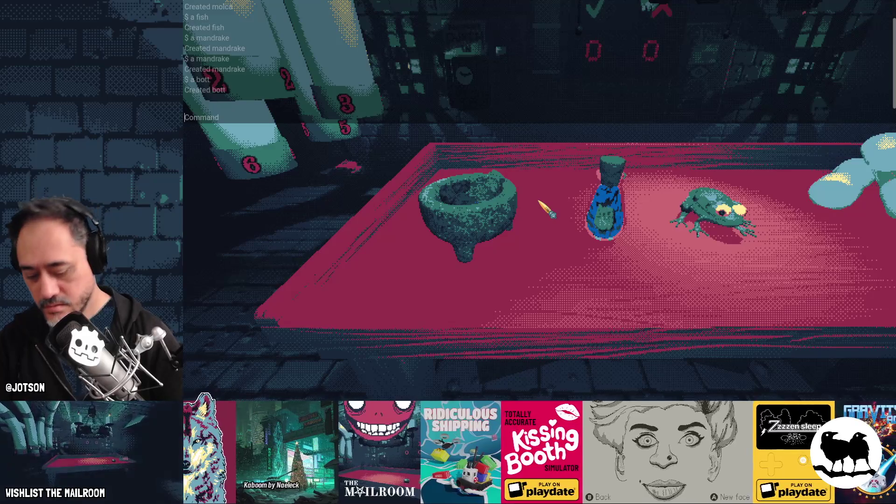
key("grave")
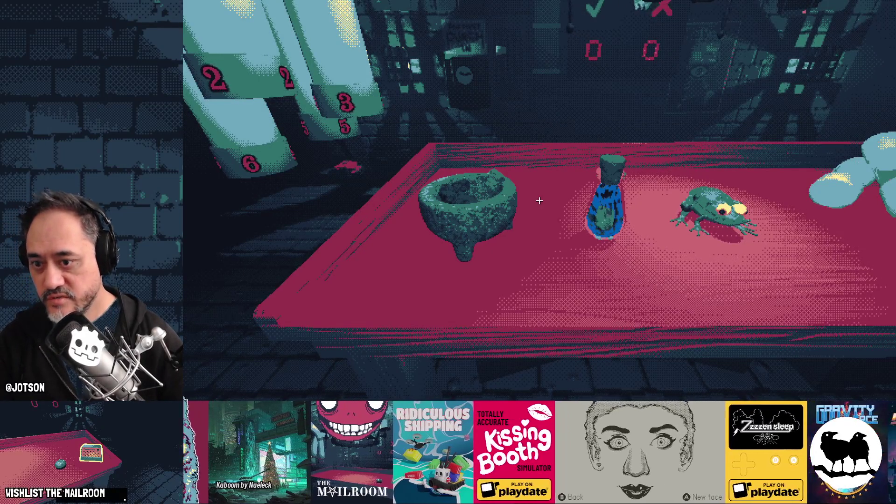
key("grave")
type("a mandrake")
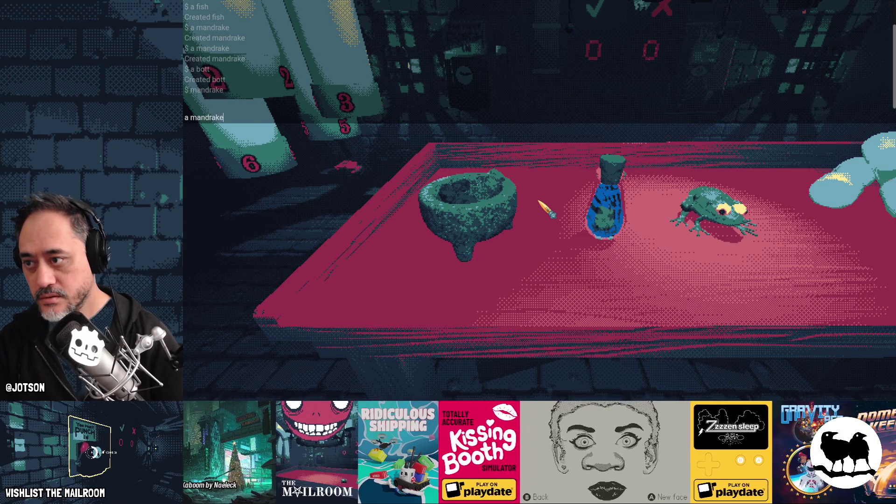
key("Return")
key("w")
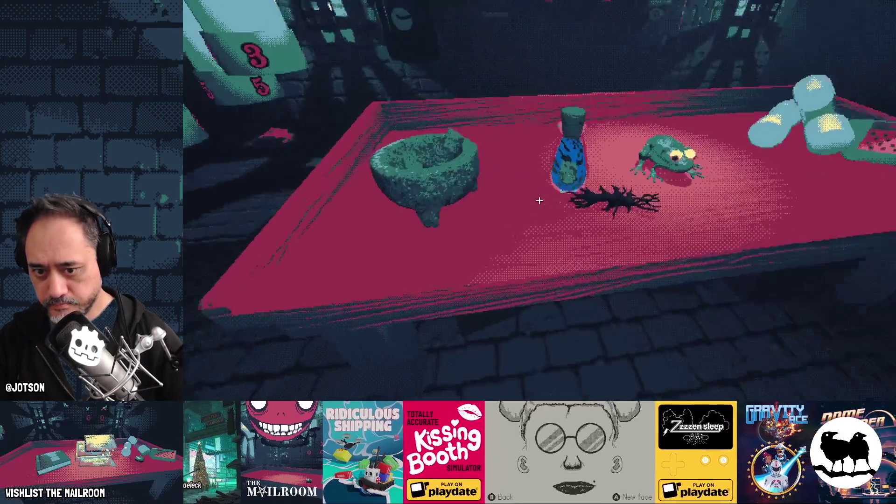
Drop the mandrake into the mortar and grind it into 200 mL of pure mandrake.
left_click(539, 200)
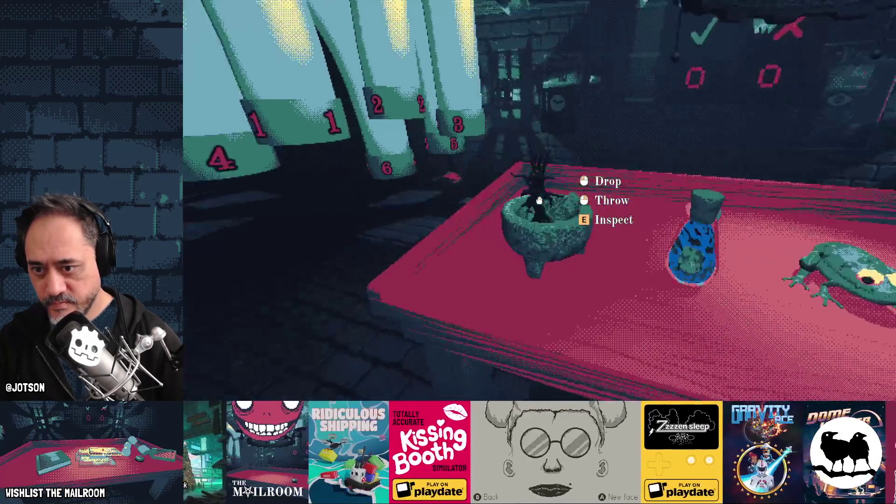
left_click(539, 200)
right_click(538, 200)
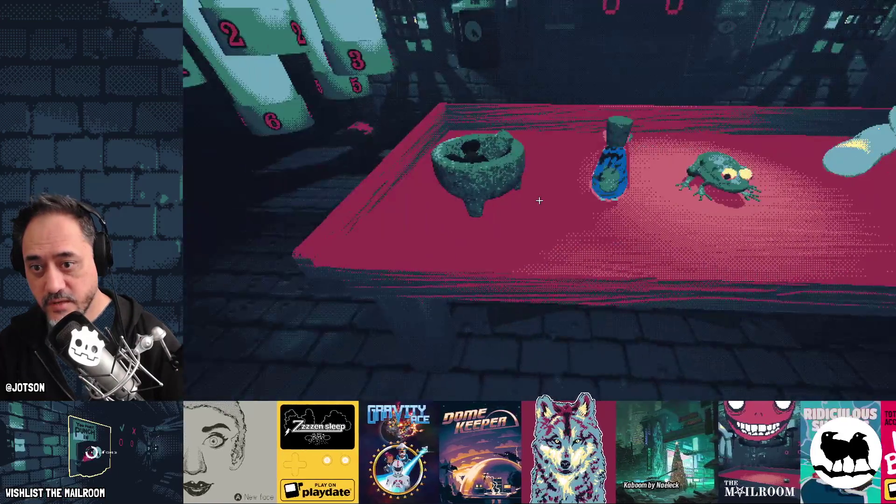
Spawn frog legs with 'a froglegs' and grind them into the mandrake in the mortar.
key("grave")
type("a froglegs")
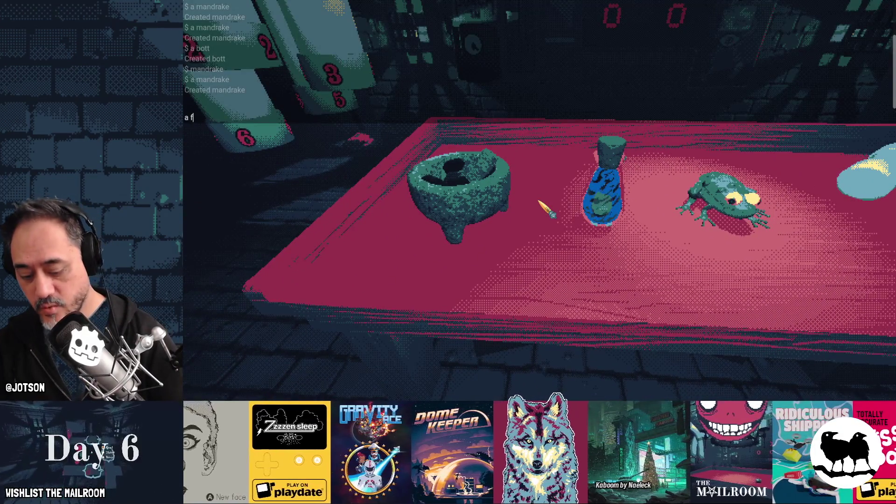
key("Return")
key("grave")
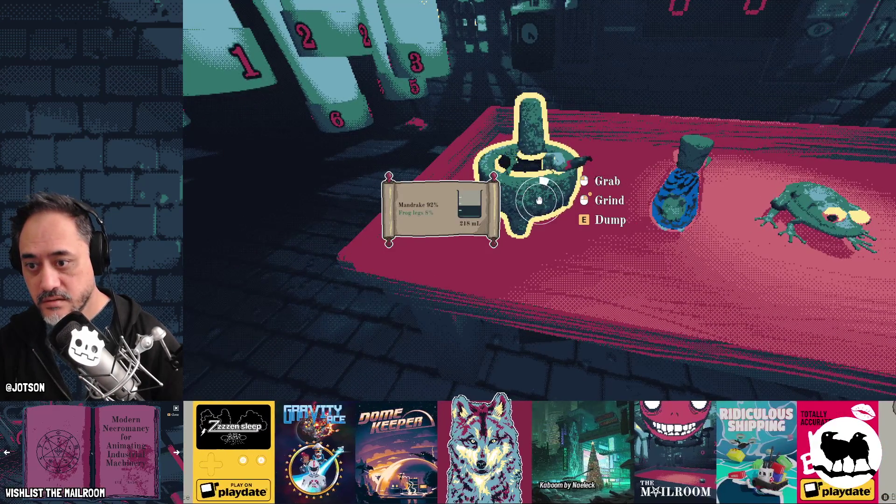
right_click(539, 200)
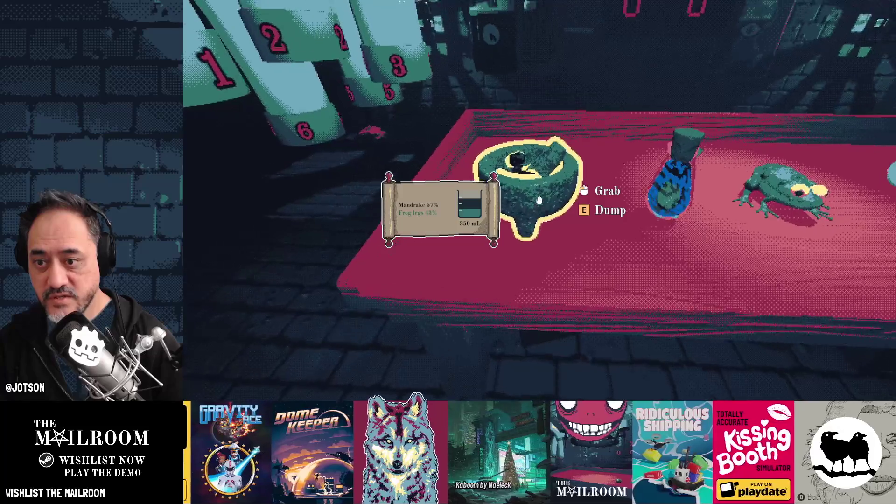
Spawn a new bottle and pour the 350 mL mortar mix into it.
key("w")
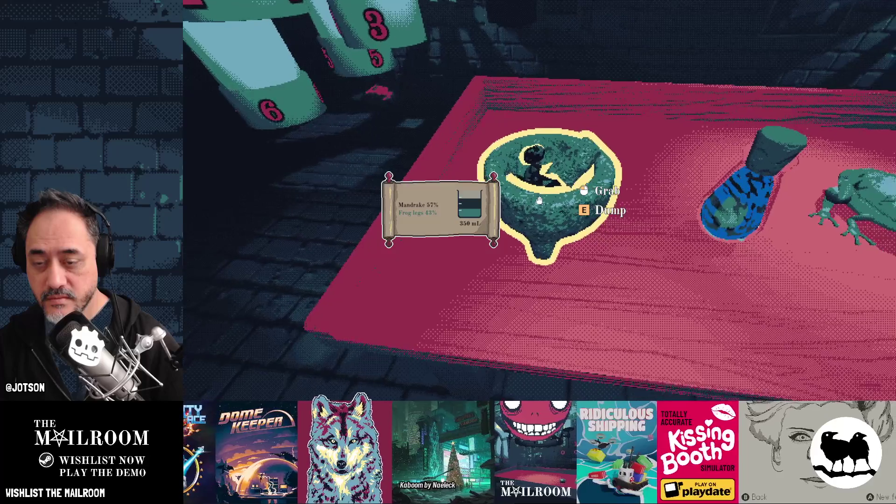
key("grave")
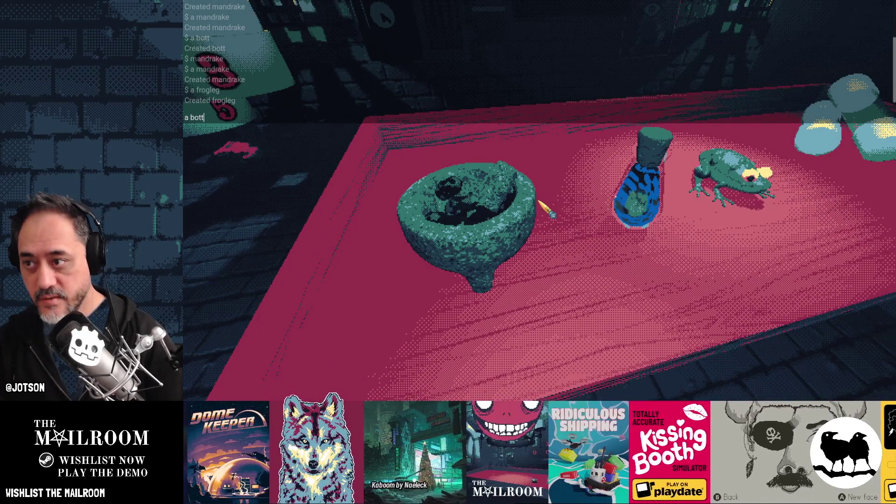
key("Return")
key("grave")
left_click(538, 199)
left_click(539, 200)
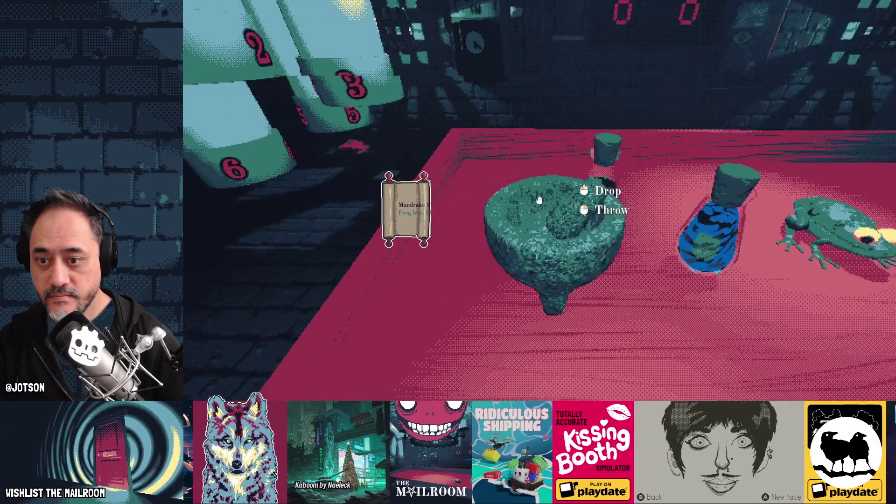
left_click(539, 200)
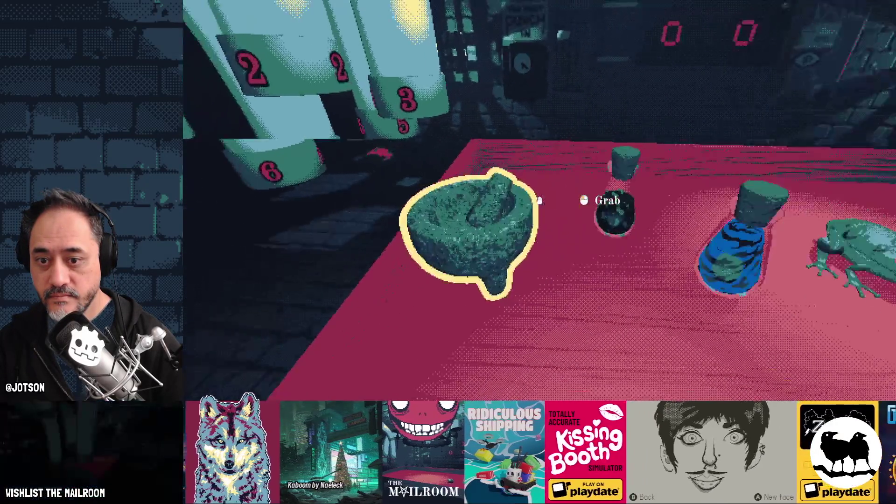
left_click(539, 200)
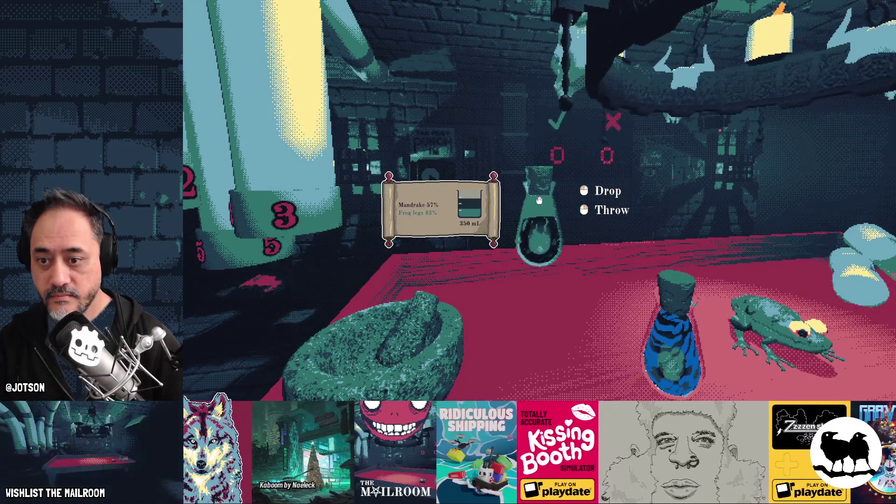
Arrange the dark mandrake bottle beside the blue fish bottle, then stop the game with F8.
key("s")
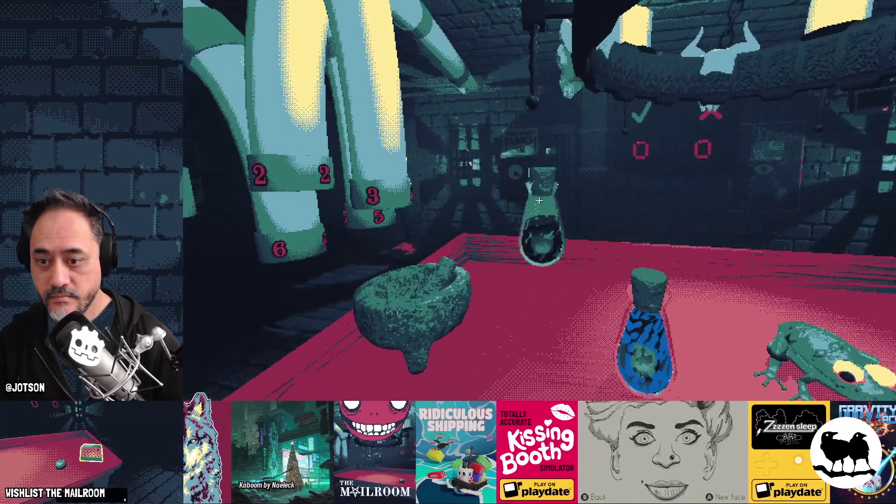
left_click(539, 200)
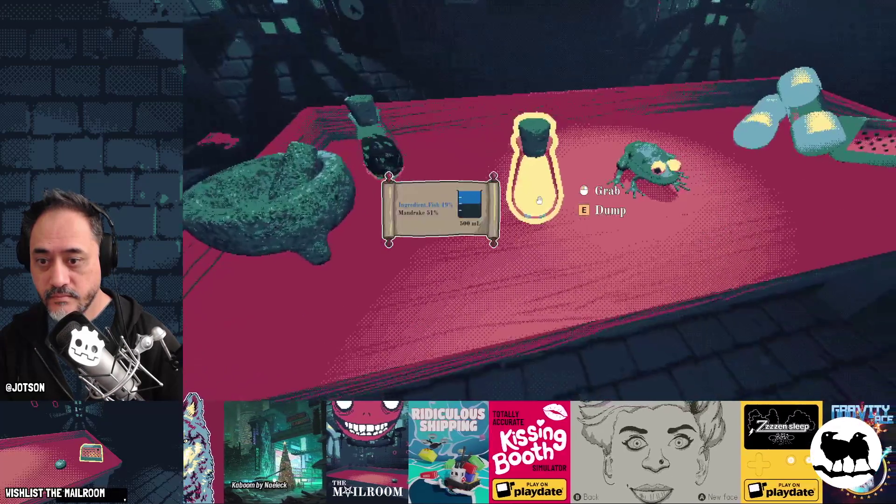
left_click(539, 200)
left_click(539, 200)
left_click(539, 200)
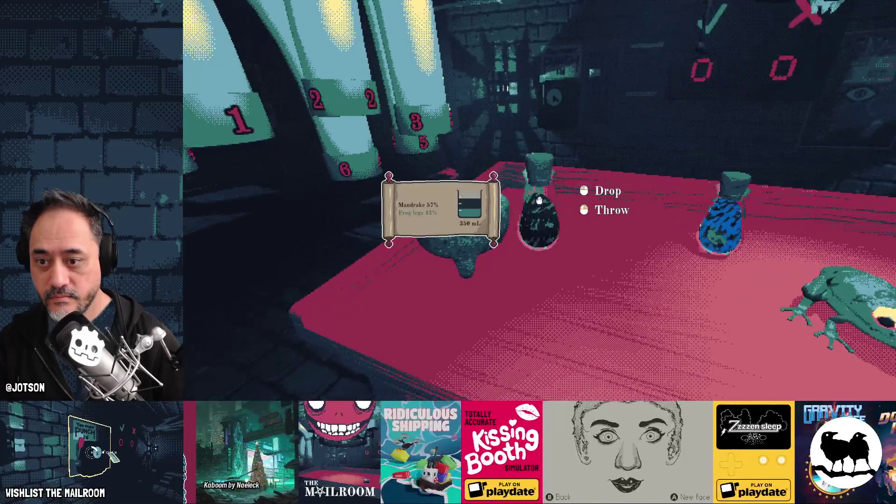
left_click(539, 199)
mouse_move(539, 200)
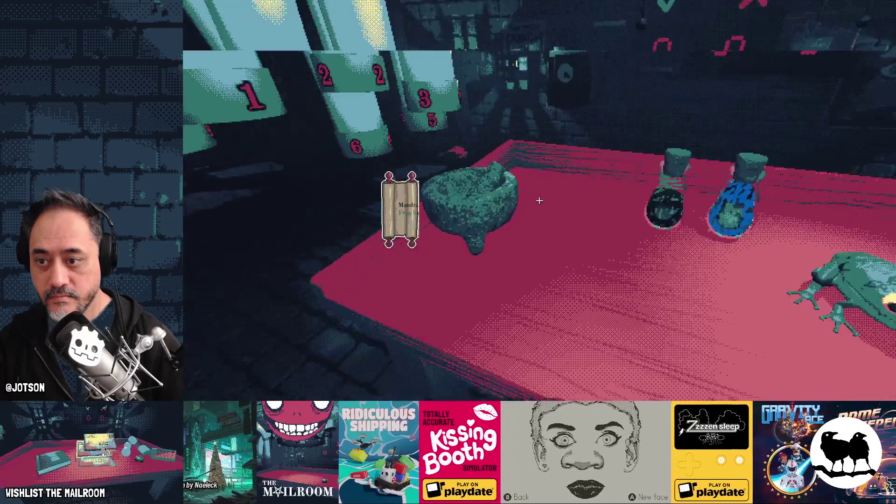
left_click(539, 200)
left_click(539, 200)
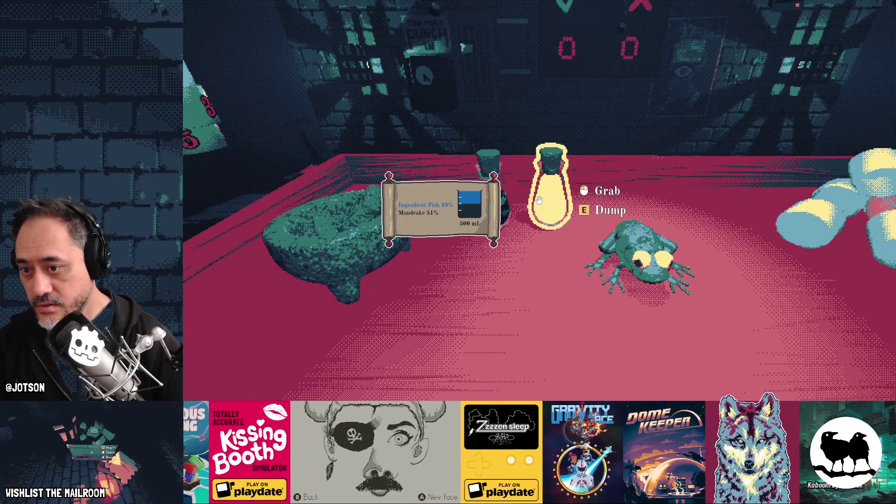
key("F8")
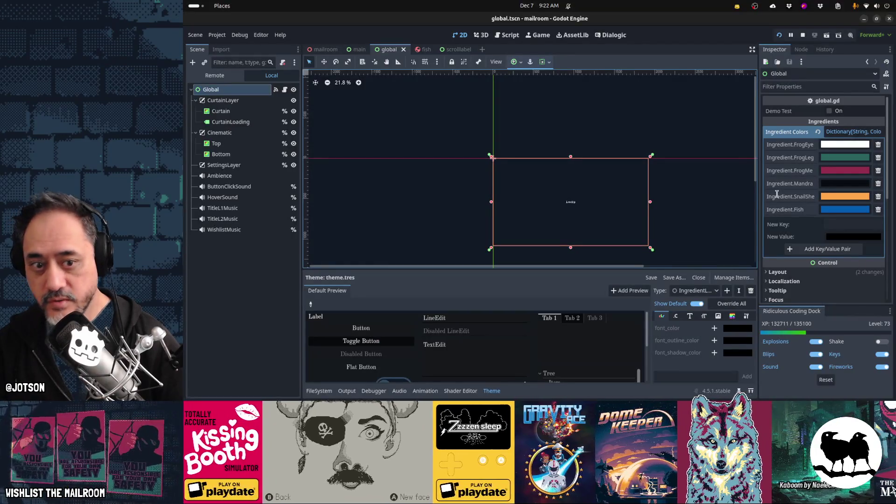
Darken and desaturate the Ingredient.Fish swatch to 1f639e, copy its hex, and save with Ctrl+S.
left_click(829, 210)
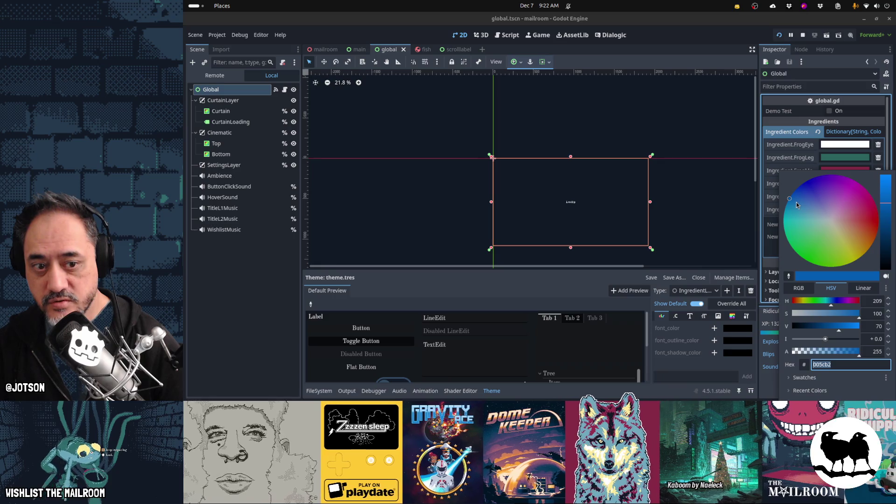
left_click(796, 202)
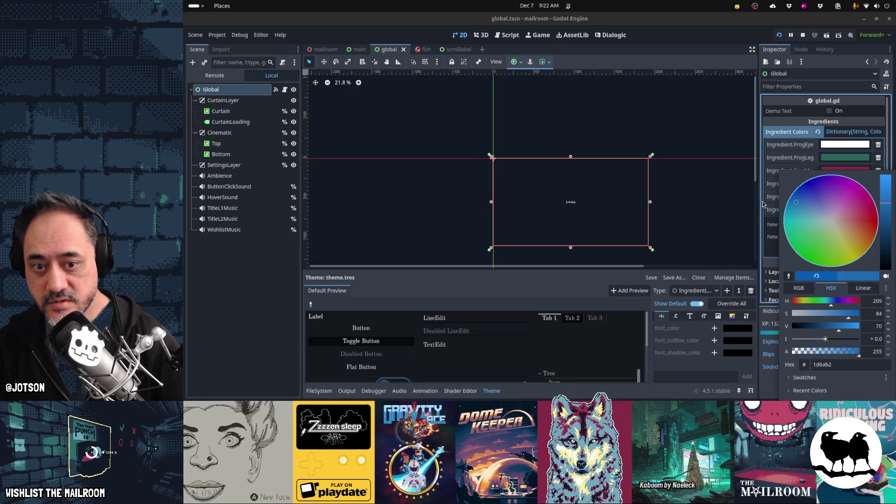
left_click(763, 204)
key("ctrl+s")
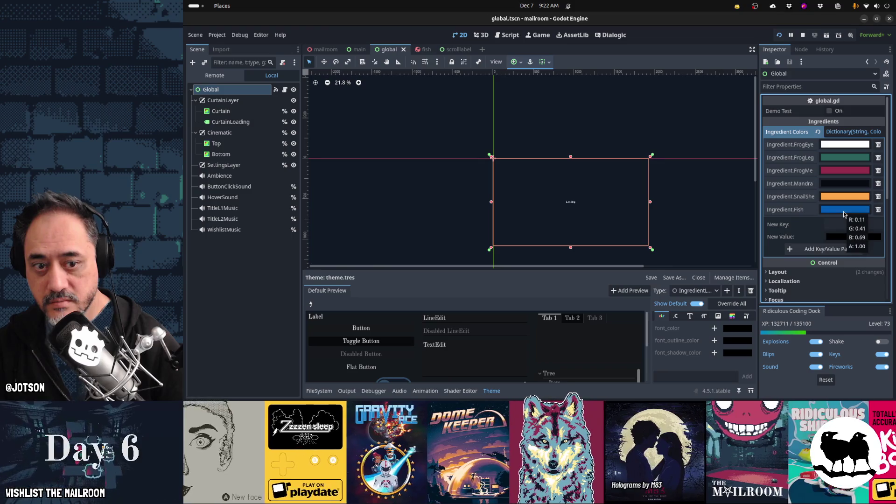
left_click(836, 212)
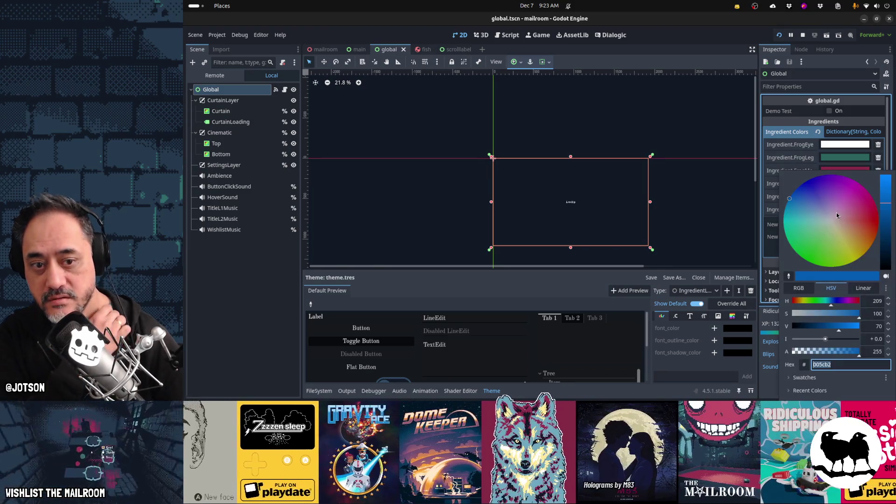
left_click(794, 201)
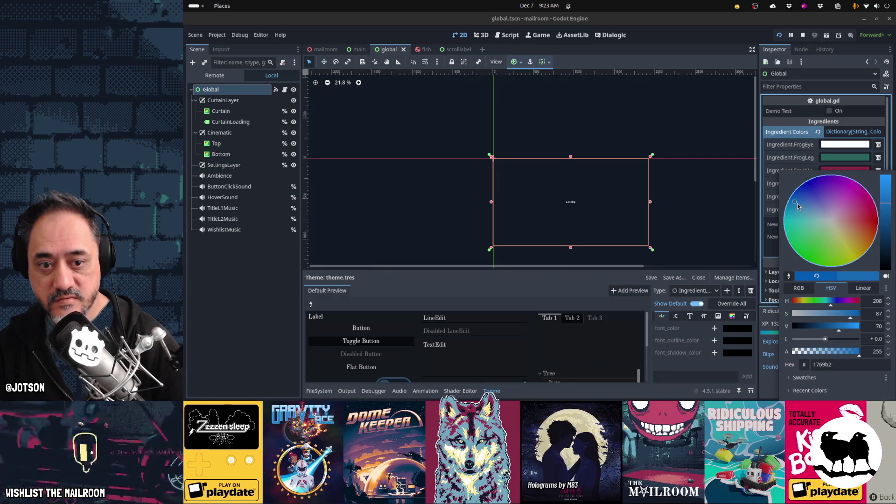
left_click(797, 203)
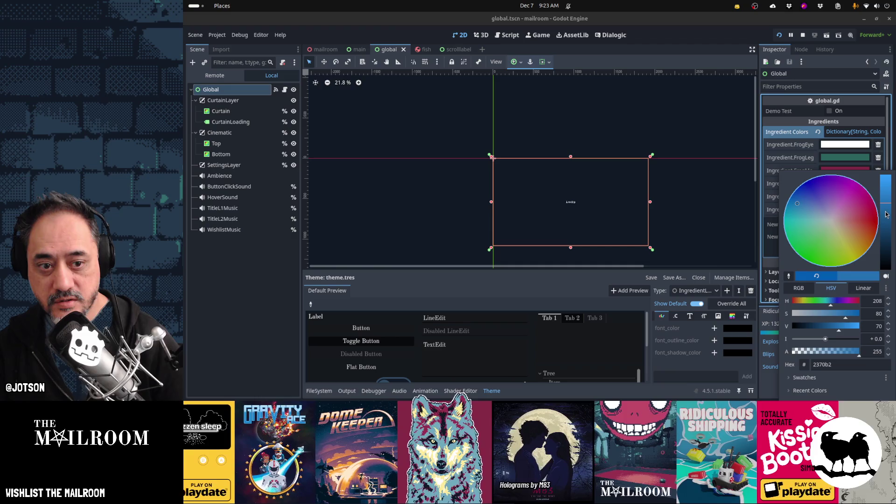
left_click(886, 214)
left_click(764, 214)
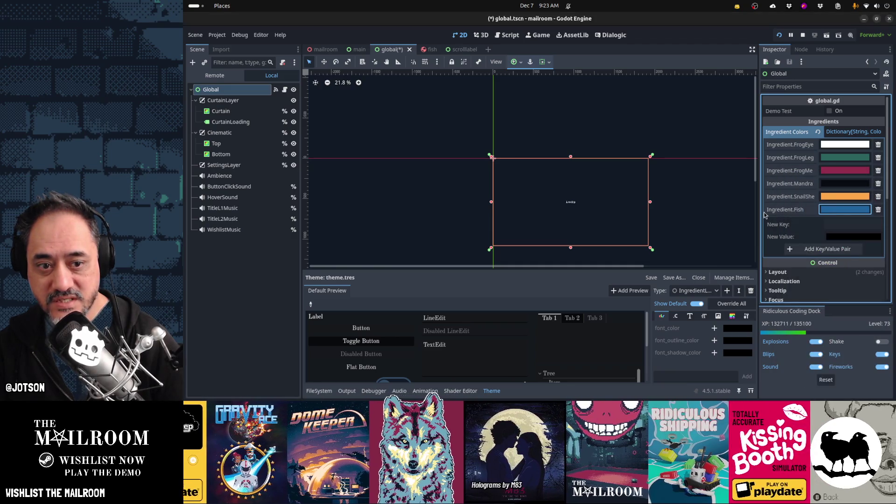
left_click(839, 211)
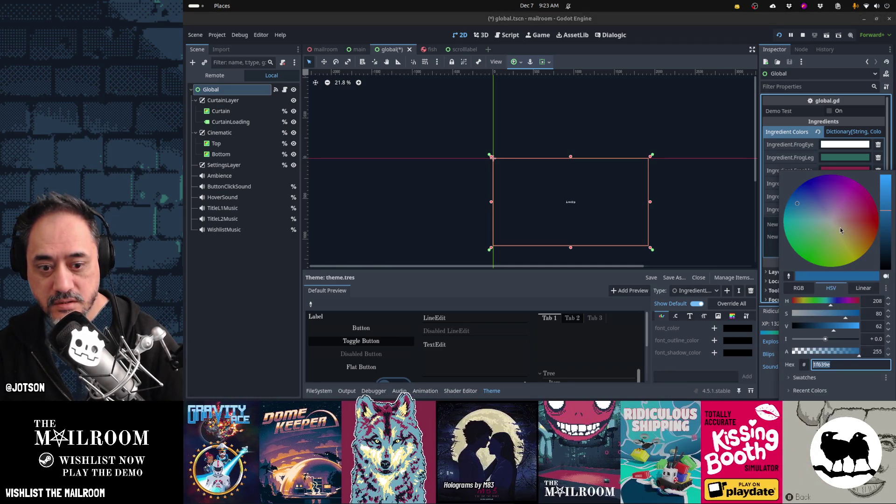
key("Escape")
key("ctrl+s")
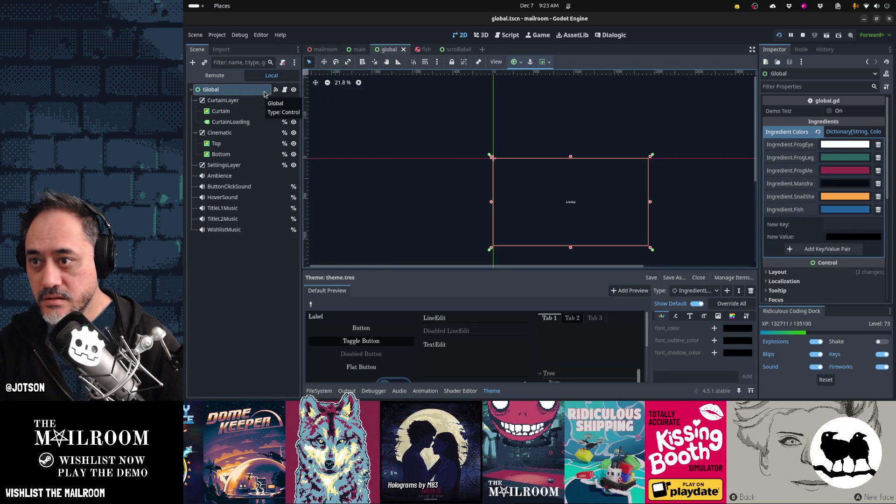
In the main scene, set palette entry 6 to 1f639e, then run the game and continue play.
left_click(343, 52)
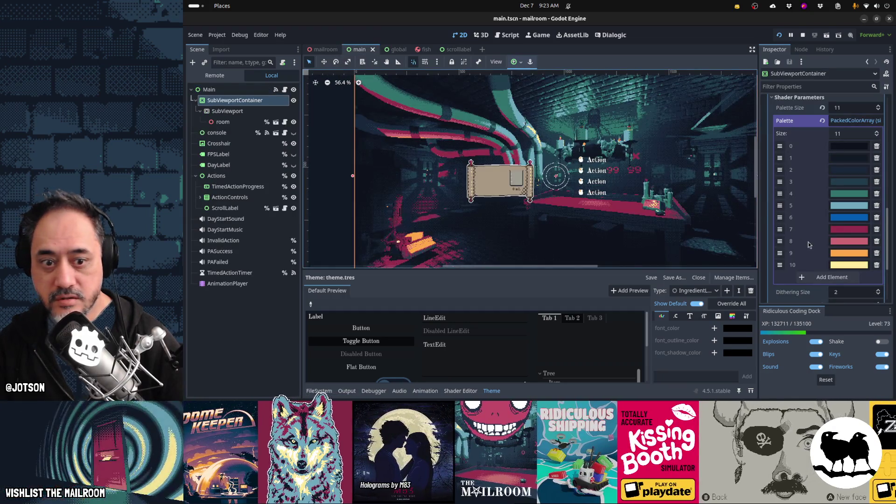
left_click(849, 219)
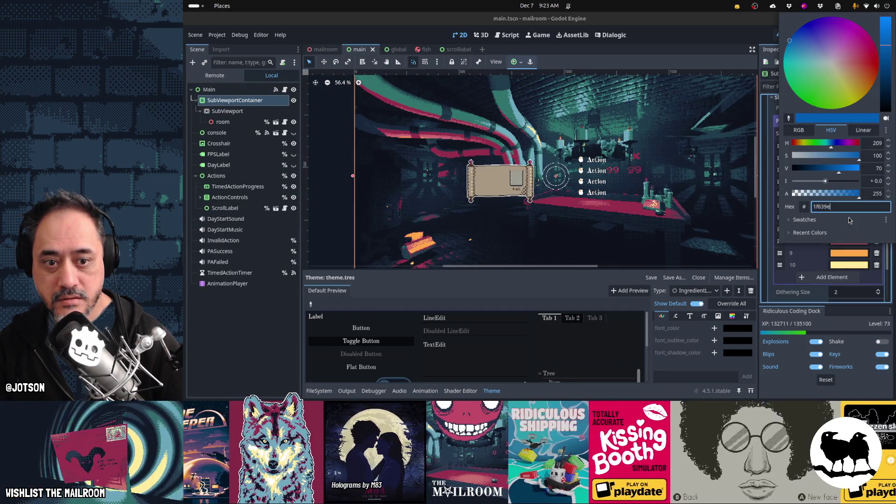
key("Escape")
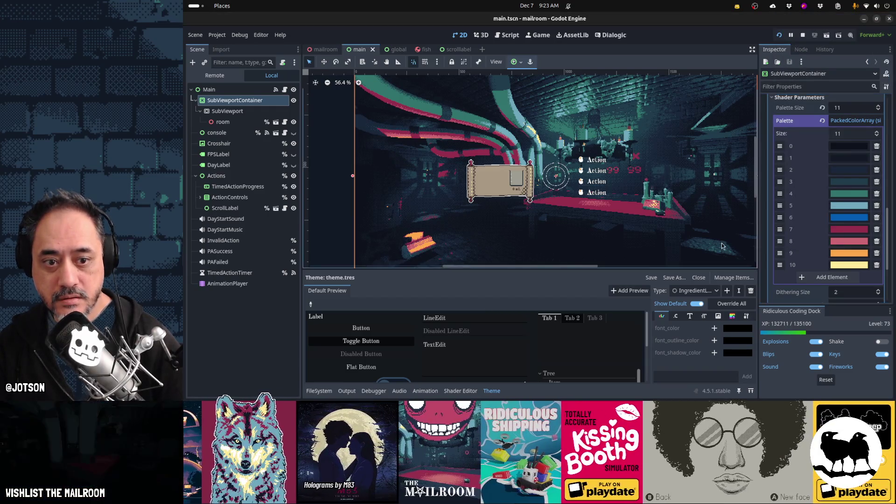
left_click(859, 217)
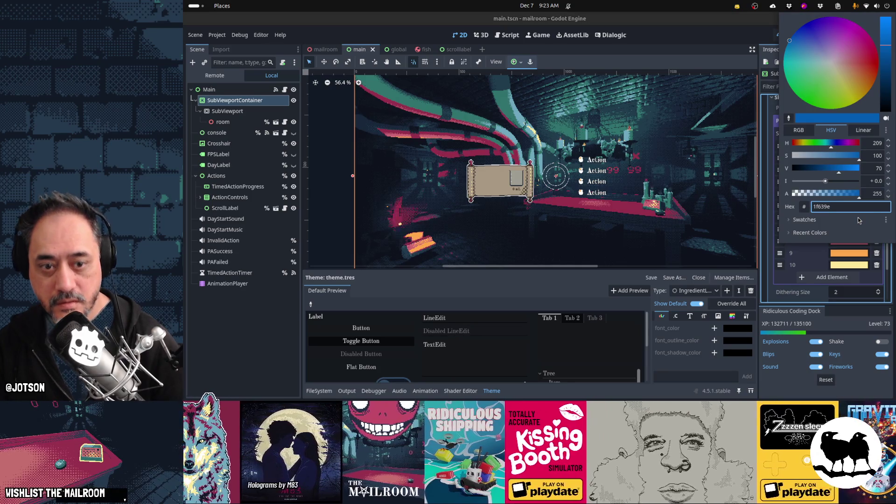
key("Return")
key("F5")
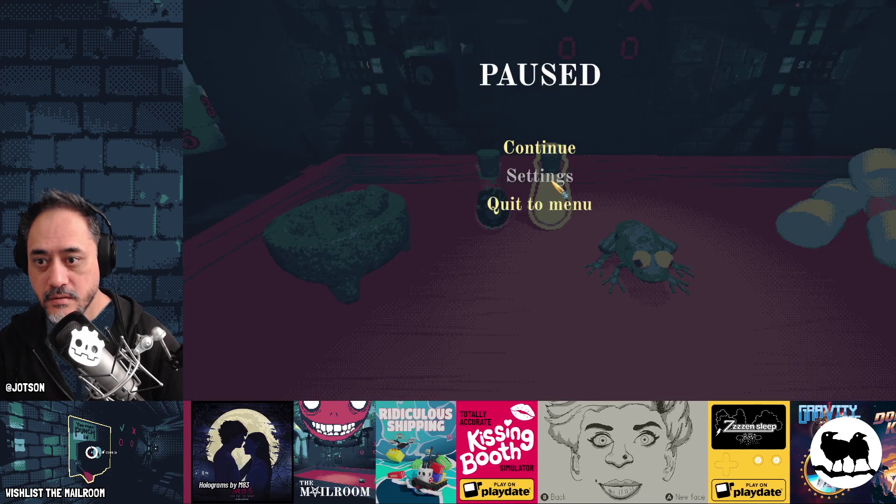
left_click(538, 149)
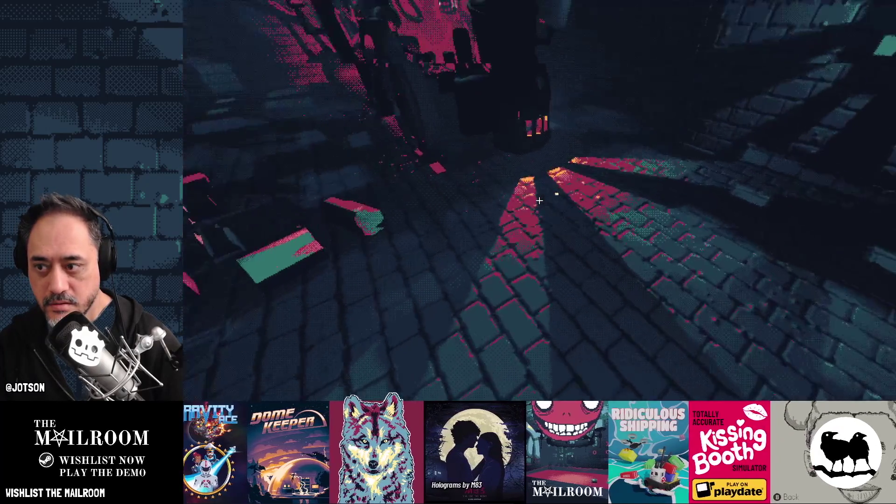
Walk down the stone corridor and candlelit room to the red potion table, then exit the game.
key("w")
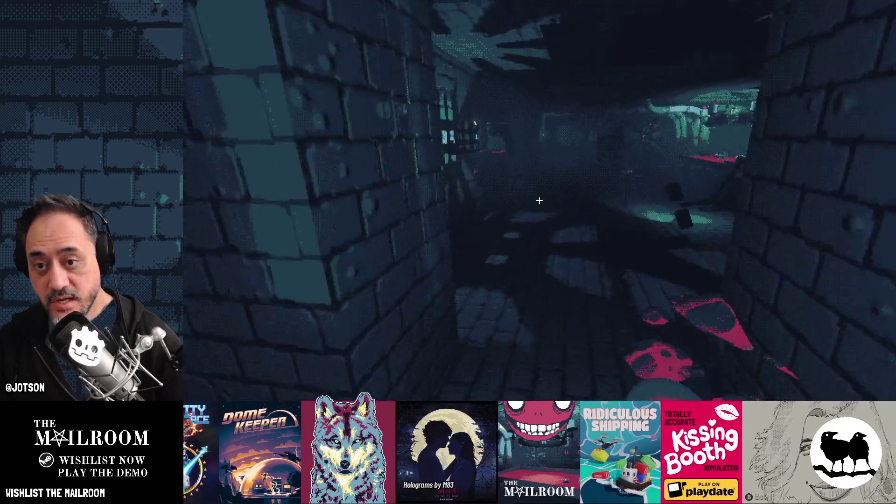
key("w")
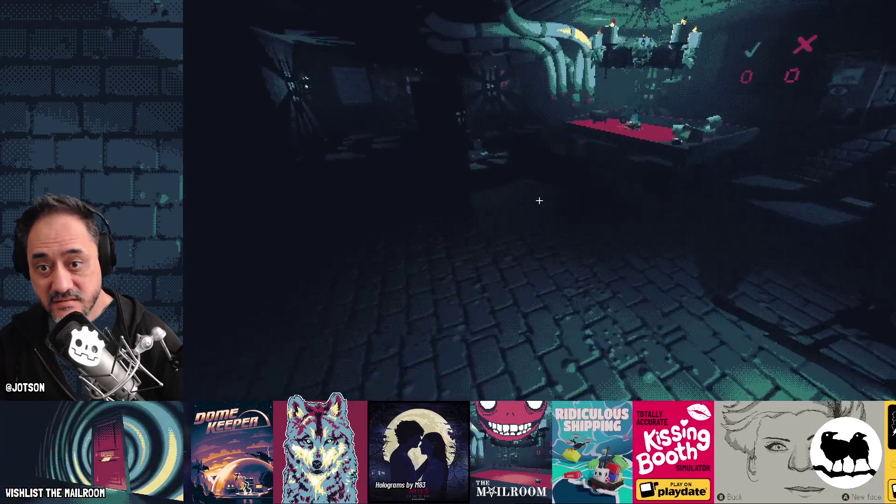
key("w")
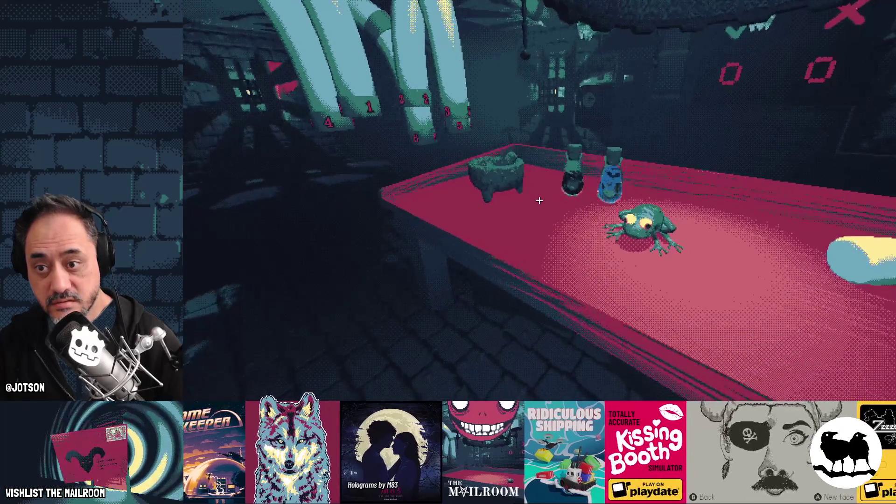
key("w")
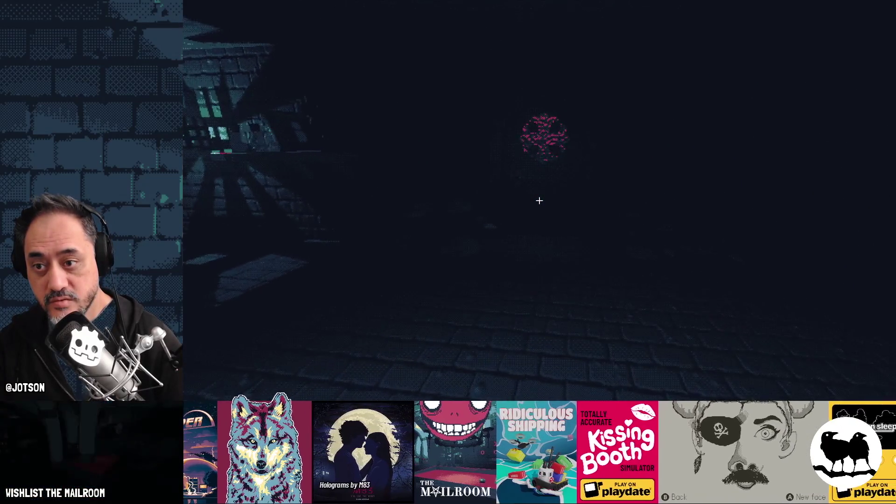
key("w")
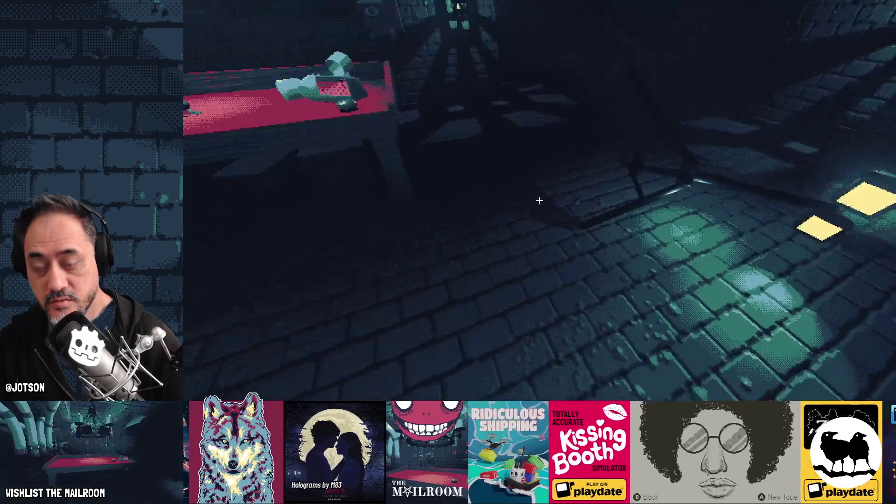
key("Escape")
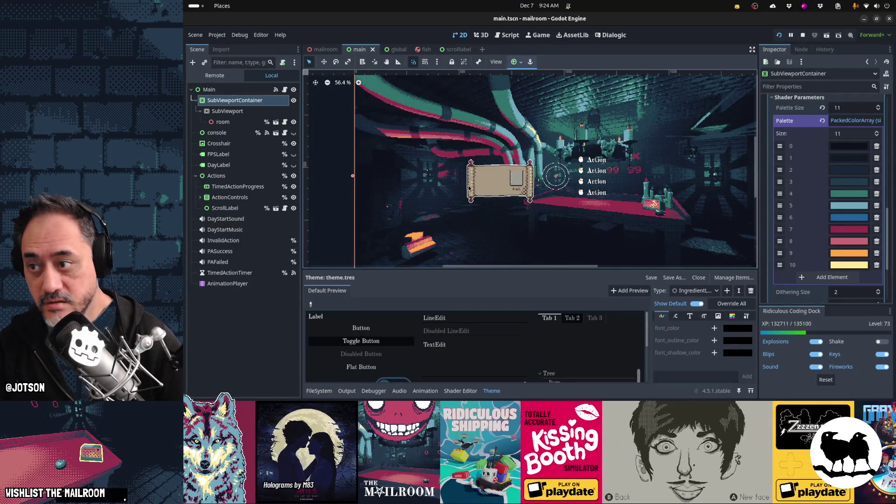
Add an OmniLight3D as a child of the room node.
left_click(238, 122)
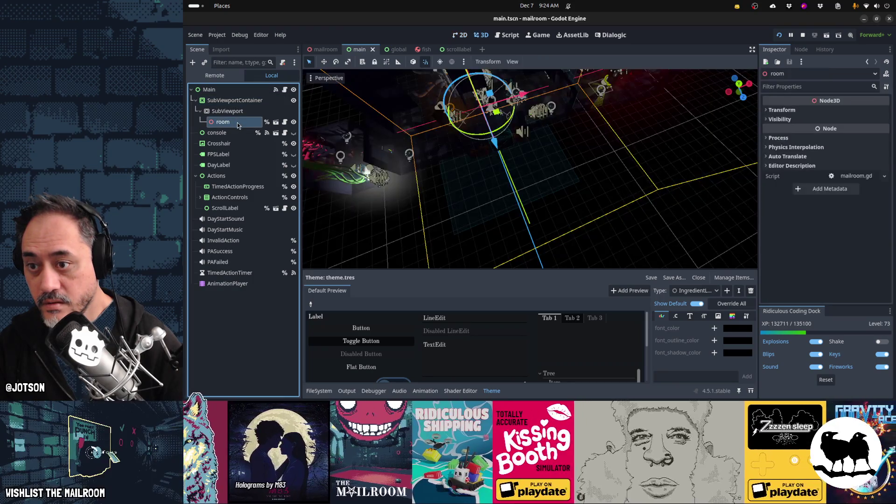
left_click_drag(486, 145, 498, 146)
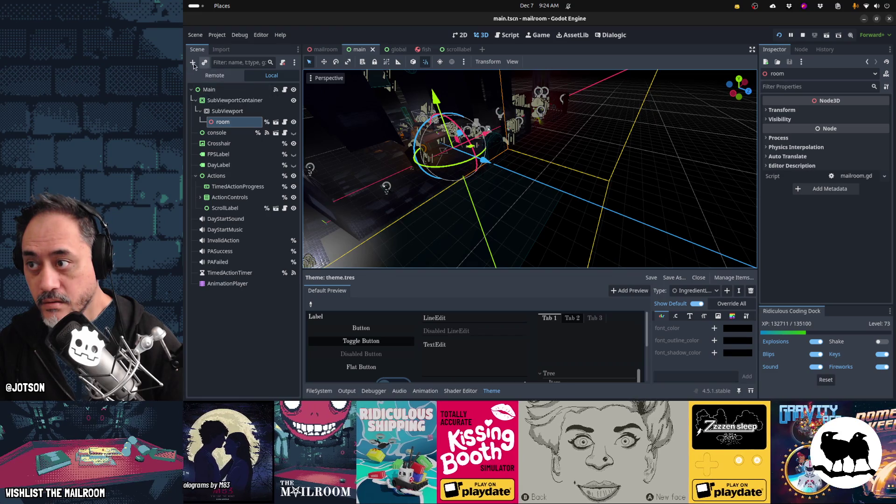
left_click(193, 63)
type("omni")
key("Return")
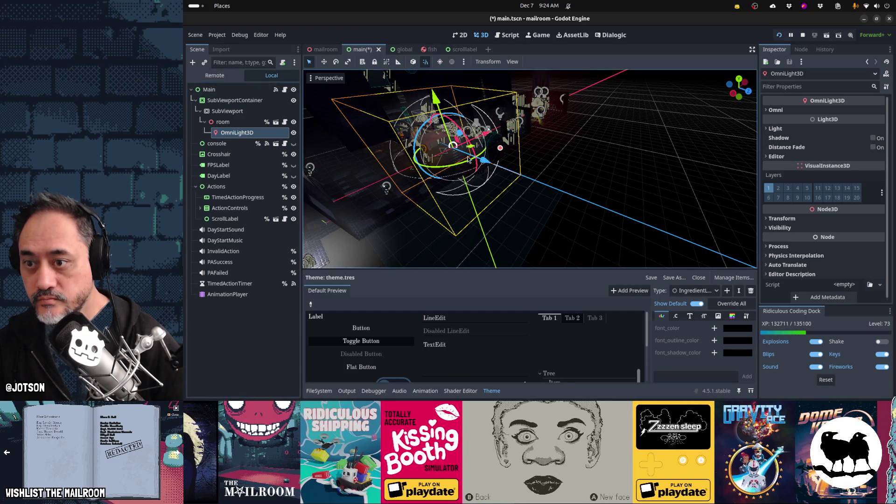
Move the light into the room along Z and raise it slightly along Y.
mouse_move(485, 162)
left_mouse_down()
mouse_move(728, 223)
mouse_move(502, 168)
mouse_move(566, 166)
mouse_move(648, 186)
left_mouse_up()
scroll(458, 159, "up", 5)
left_click_drag(594, 110, 597, 79)
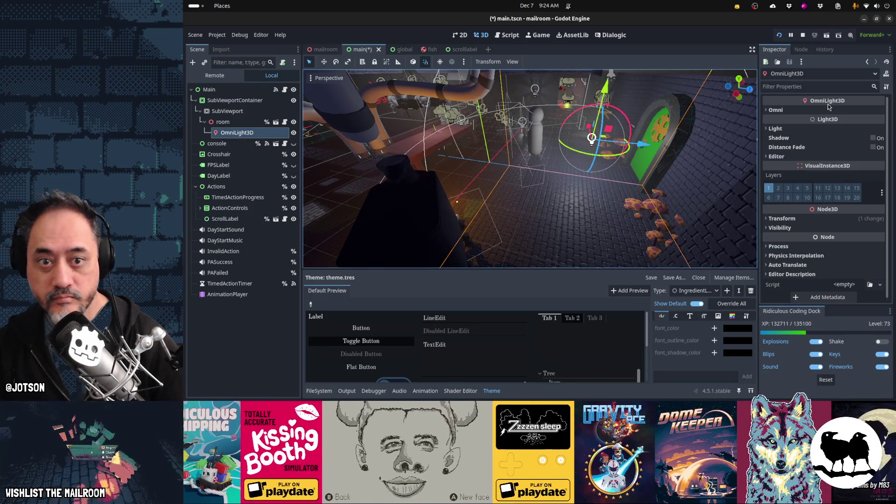
Set the OmniLight3D's Light colour to blue 3679ff.
left_click(796, 129)
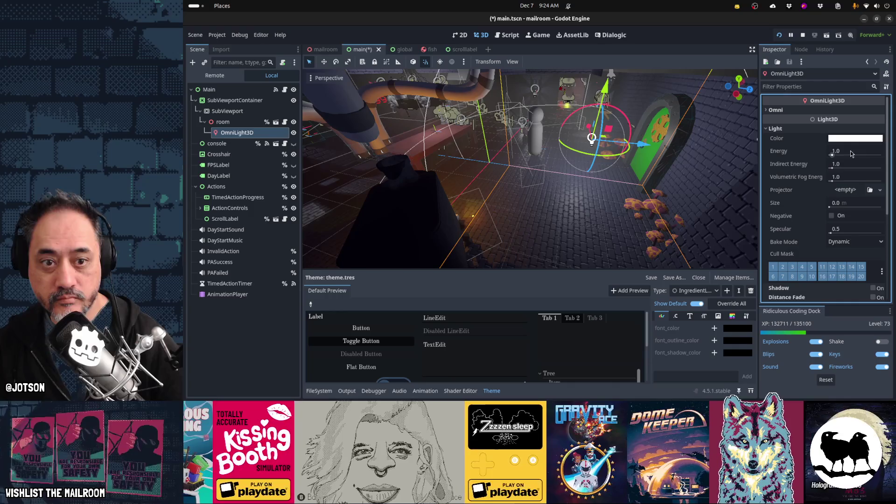
left_click(851, 154)
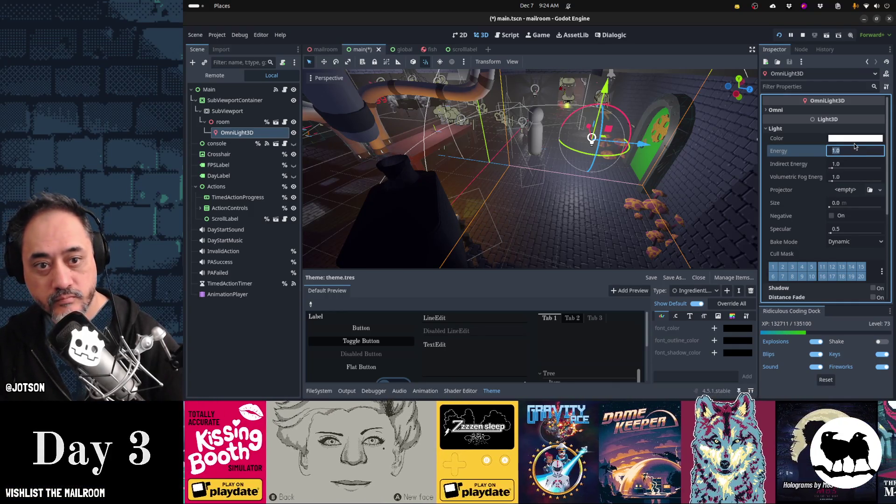
left_click(855, 138)
left_click(802, 171)
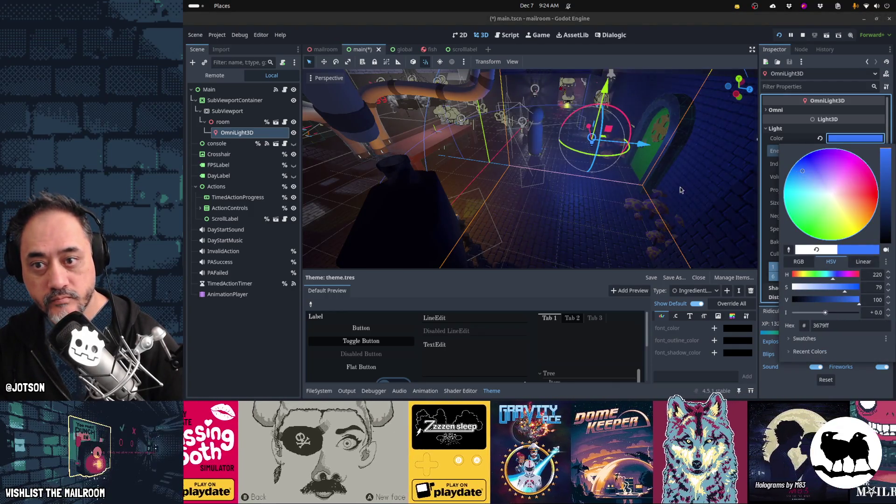
left_click(708, 188)
Save the main scene and resume play in the running game window.
left_click(591, 183)
key("ctrl+s")
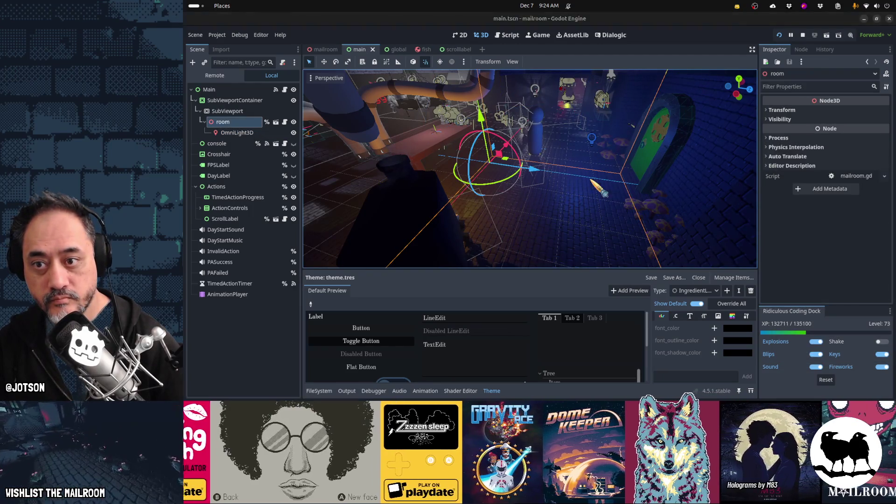
key("alt+Tab")
key("Escape")
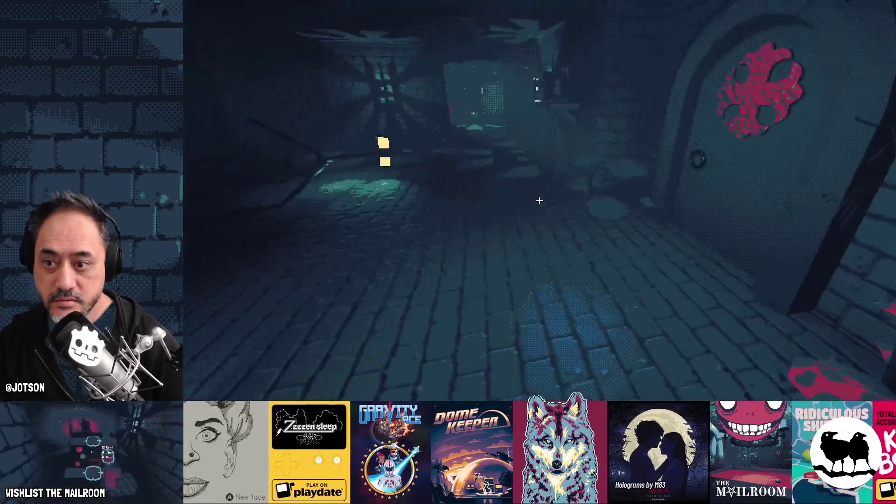
Leave the blue-lit running game and return to the Godot editor's main scene.
key("alt+Tab")
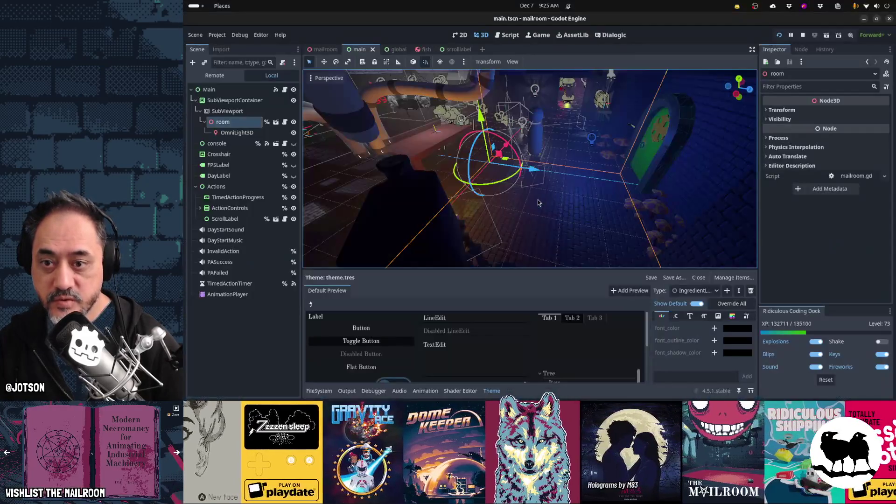
Undo the accidental room move and shift the blue OmniLight3D right along X.
mouse_move(532, 172)
left_mouse_down()
mouse_move(603, 178)
mouse_move(308, 139)
left_mouse_up()
key("ctrl+z")
key("ctrl+z")
left_click(591, 138)
left_click_drag(657, 149, 696, 164)
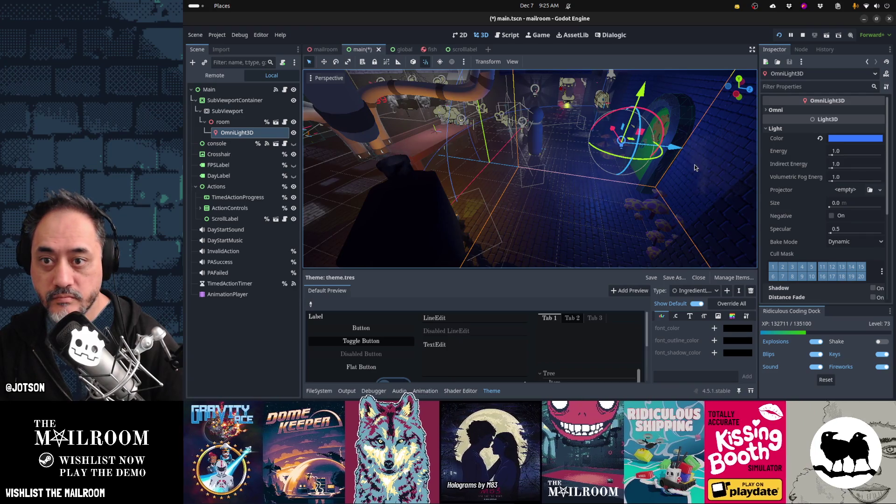
scroll(694, 165, "up", 5)
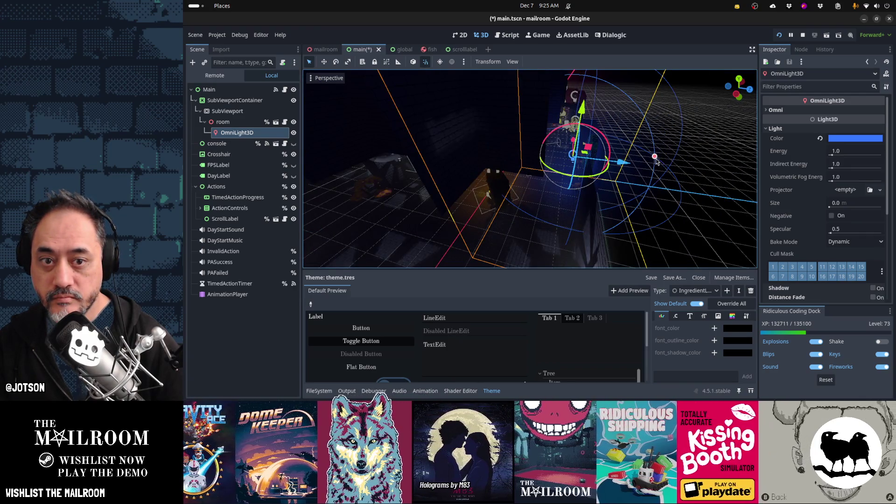
Widen the light's range to radius 6.4, lower it 1.1, then save and relaunch the game.
left_click_drag(655, 161, 677, 157)
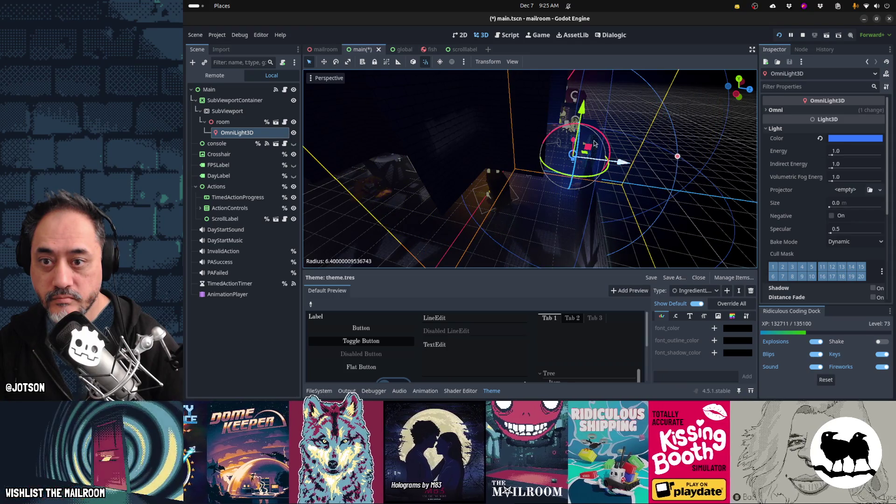
left_click_drag(581, 112, 585, 136)
key("F5")
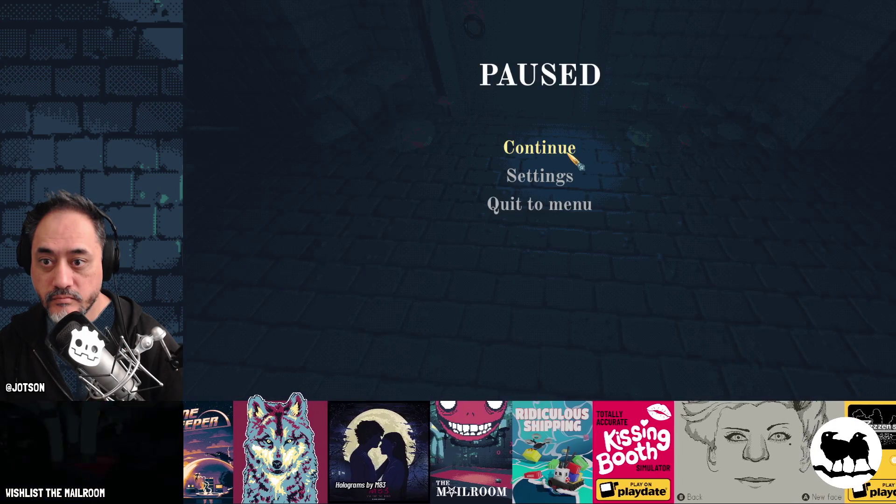
left_click(570, 155)
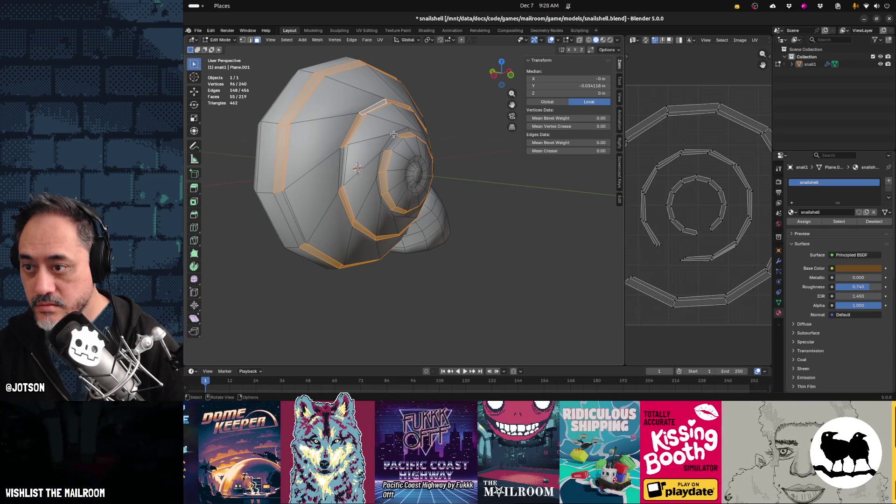
Select the inner edge loops of the snail shell for the accent stripes.
left_click(404, 149, "alt+shift")
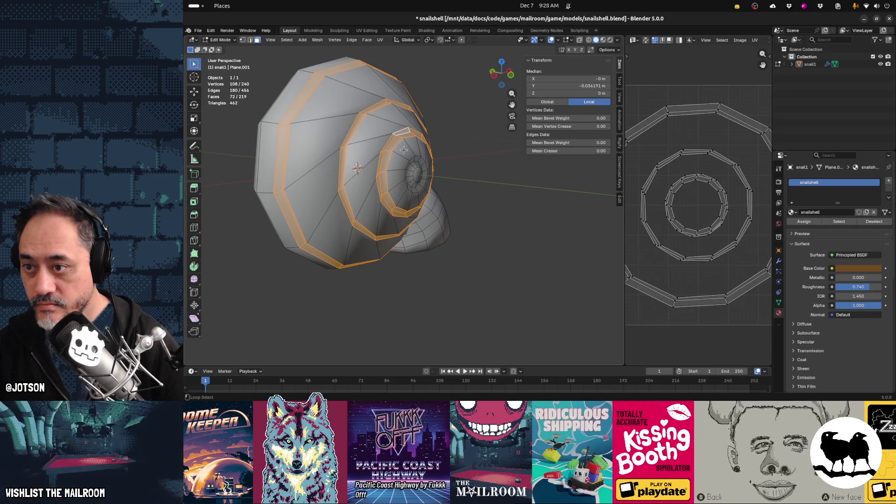
scroll(420, 185, "up", 3)
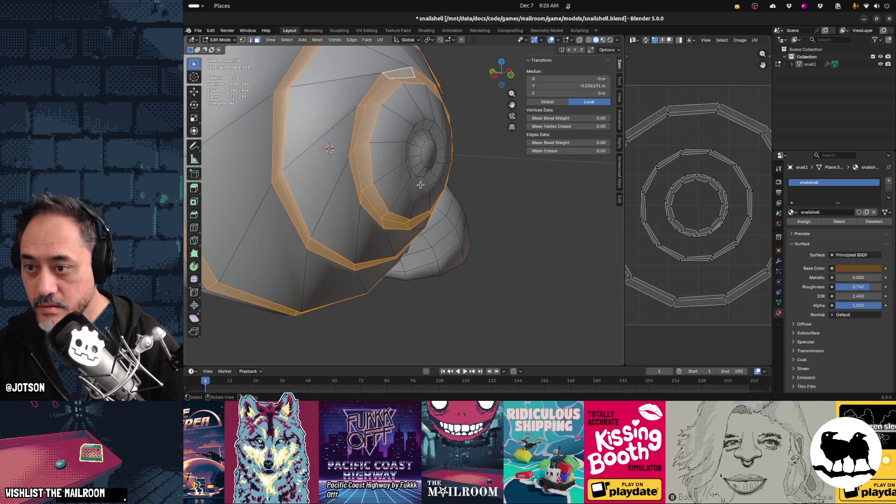
left_click_drag(419, 185, 404, 175)
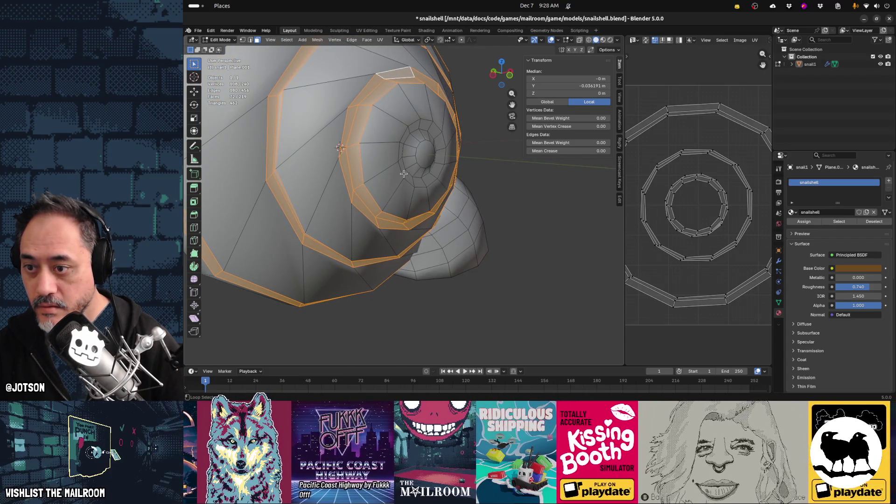
left_click(403, 177, "alt+shift")
scroll(404, 184, "down", 5)
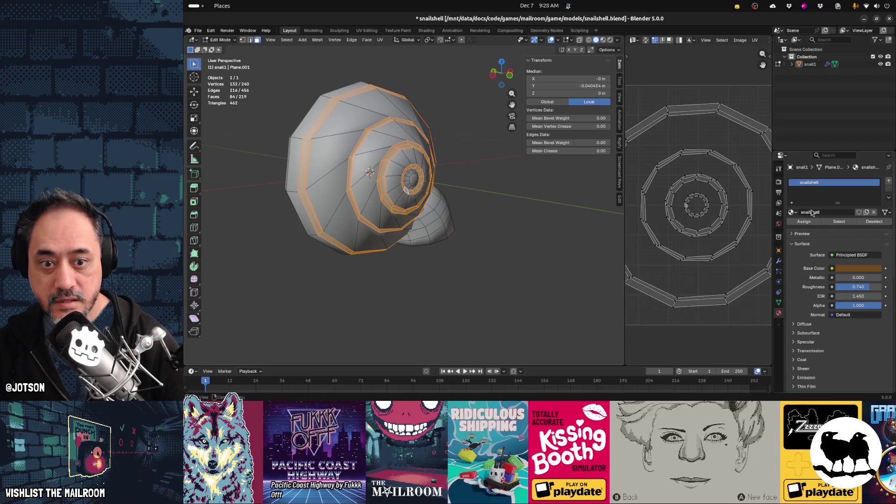
Add a new snailaccent material to the selection with a blue 284CE7 base colour.
left_click(888, 182)
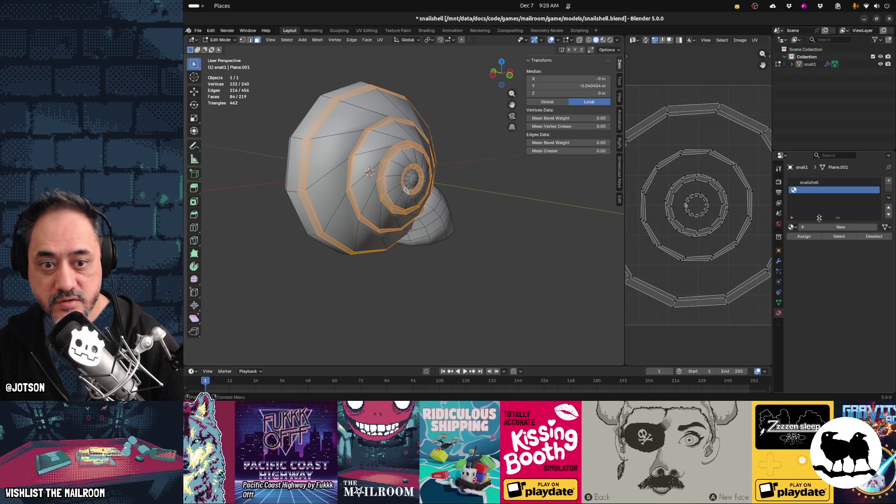
left_click(790, 226)
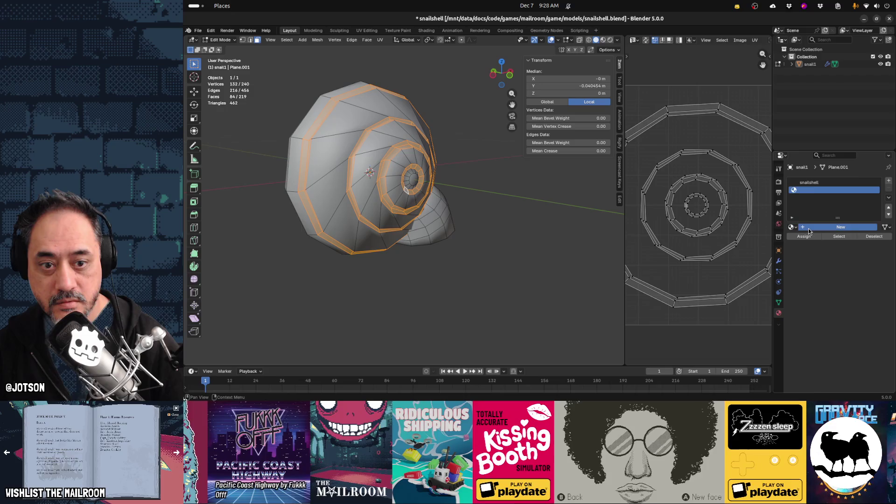
left_click(841, 227)
left_click(828, 229)
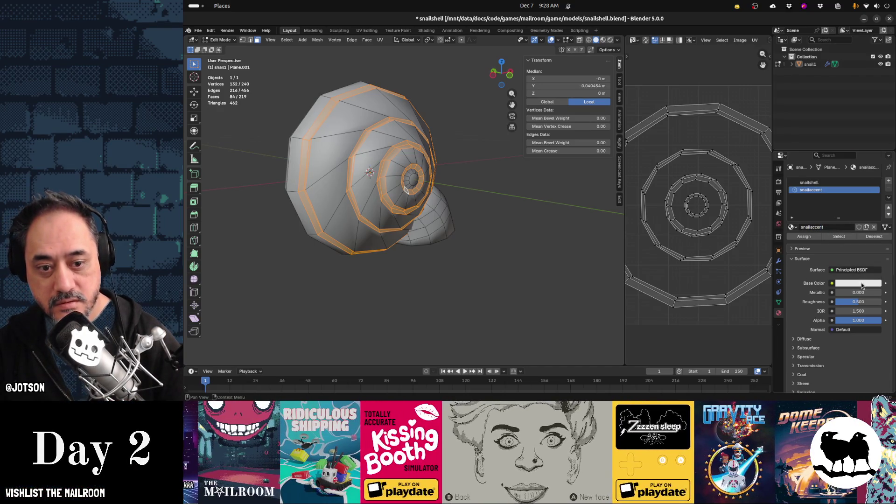
left_click(861, 283)
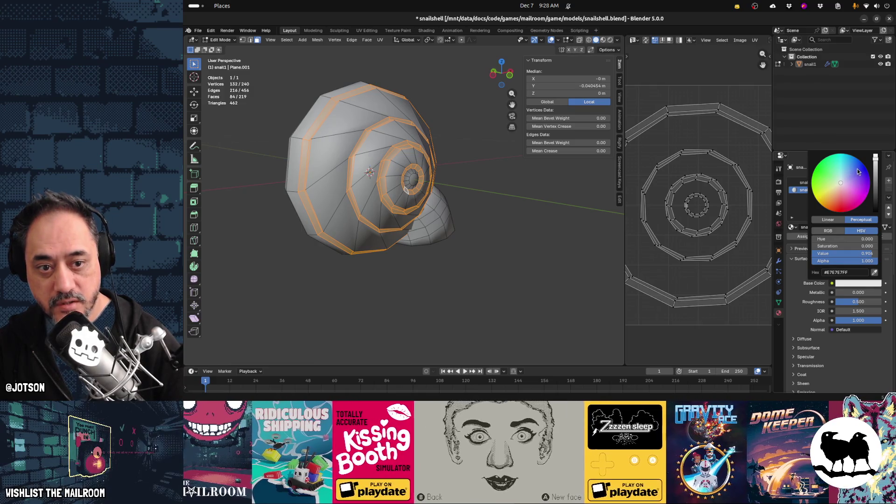
left_click(858, 168)
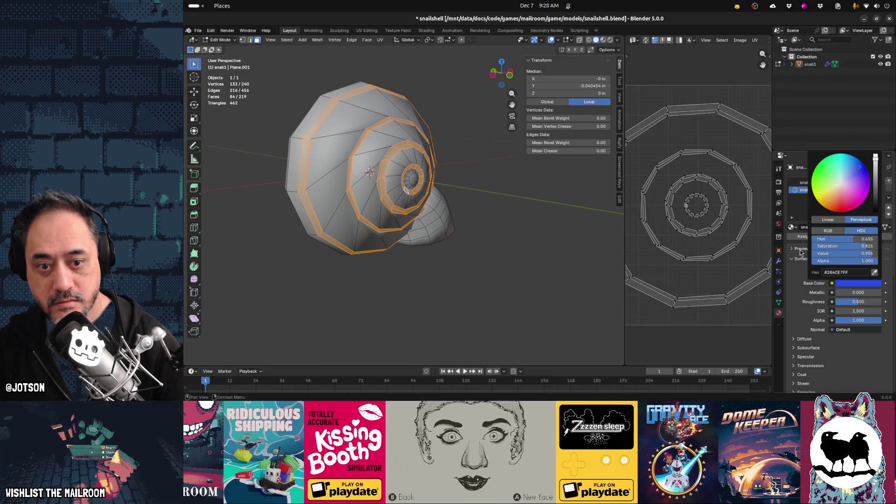
Return to Object Mode, view the shell in Material Preview, and save snailshell.blend.
key("Tab")
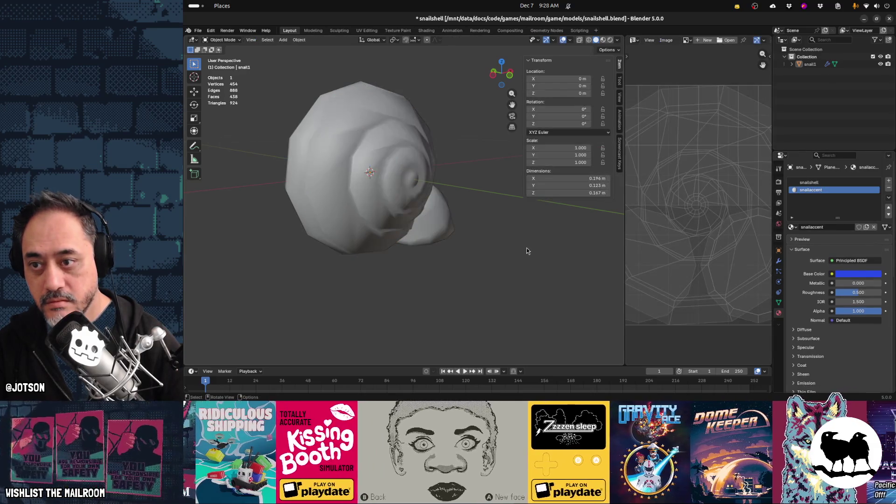
left_click(603, 41)
mouse_move(461, 205)
left_mouse_down()
mouse_move(268, 194)
mouse_move(434, 208)
left_mouse_up()
key("ctrl+s")
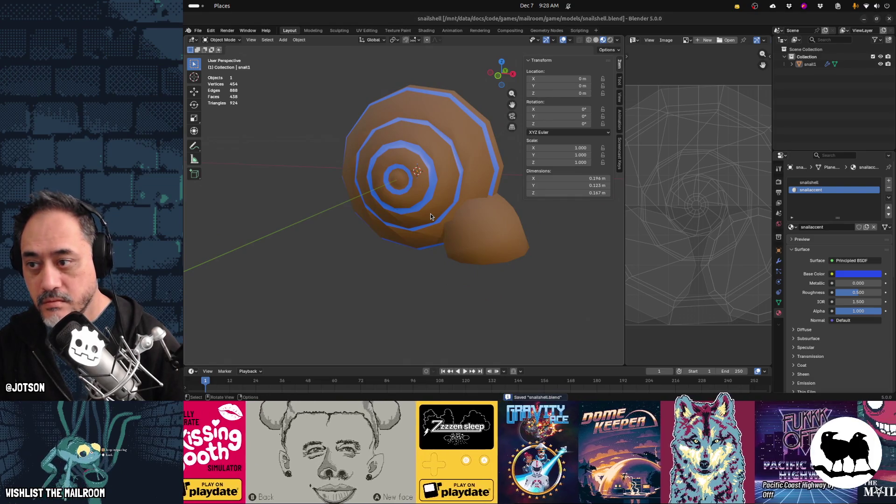
key("alt+Tab")
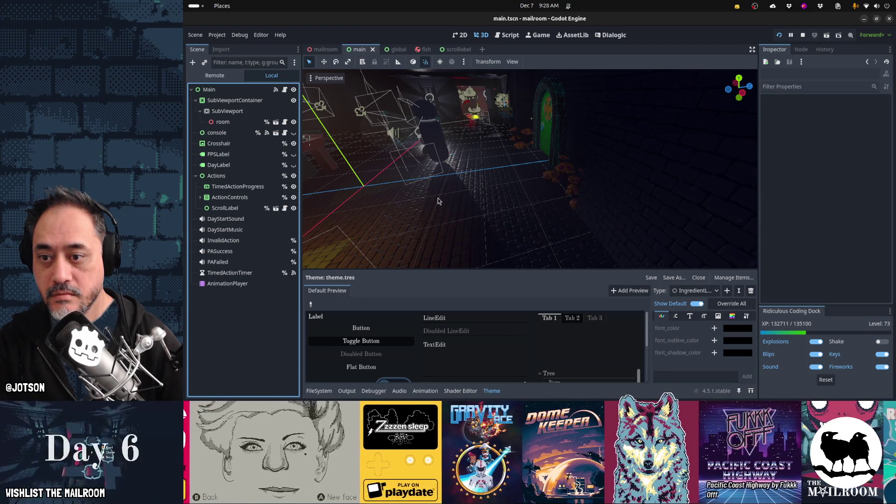
Run the game, spawn a snail shell, and drop it on the red table.
key("F5")
type("a snails")
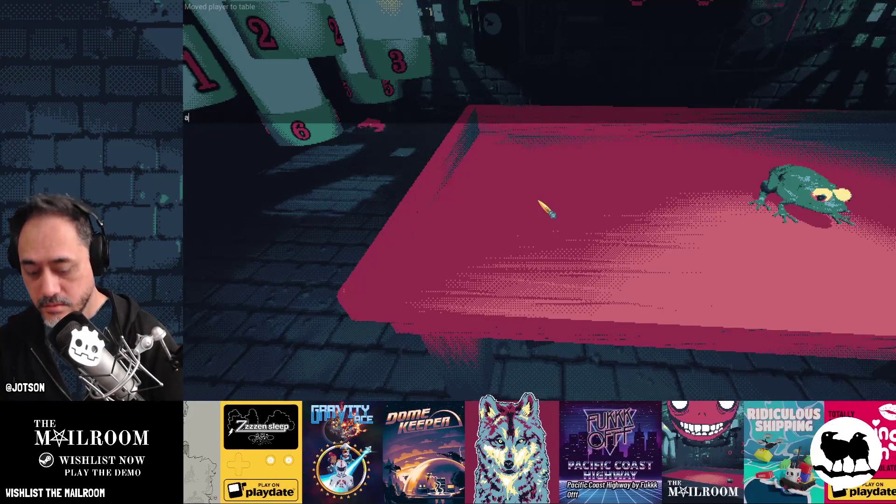
key("Return")
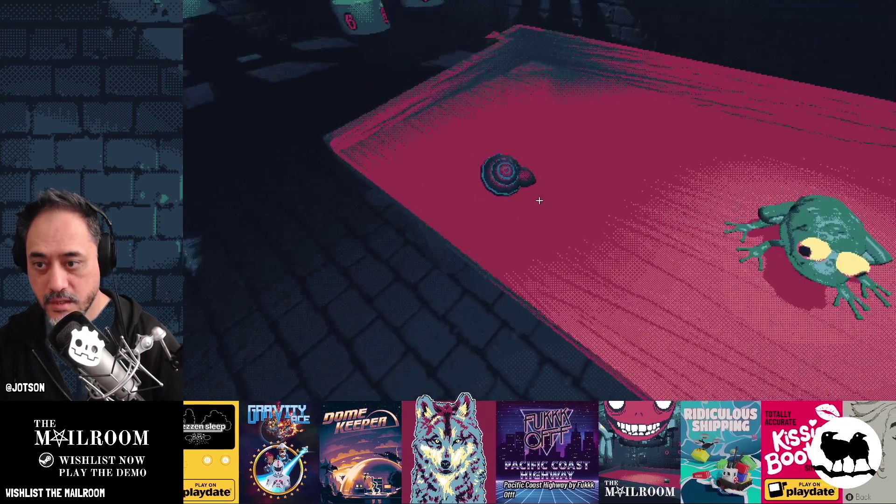
left_click(539, 200)
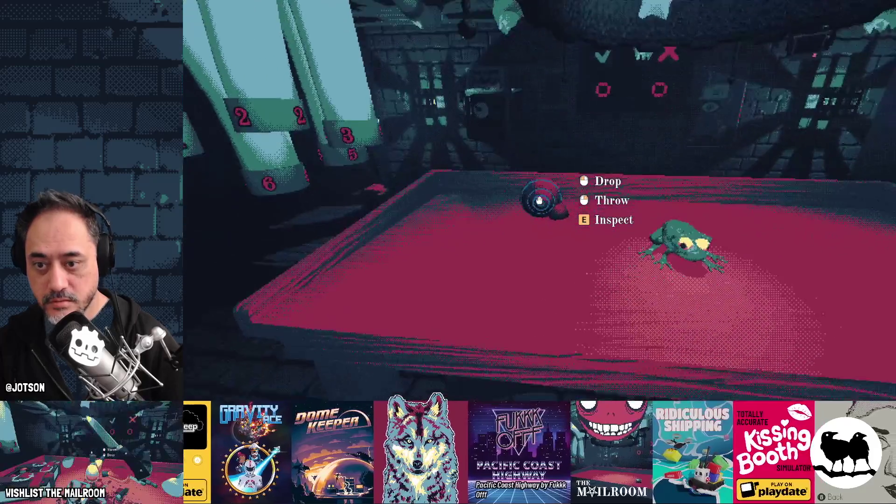
left_click(539, 201)
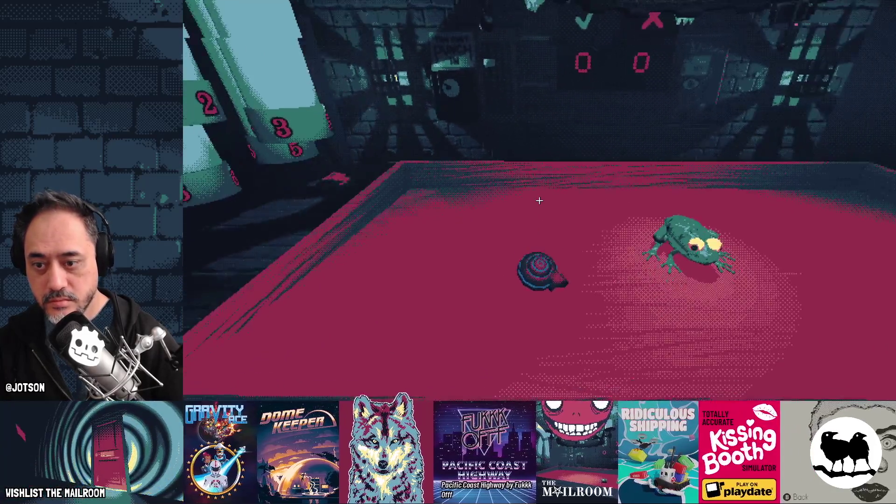
Reposition the snail shell beside the frog and switch back to the editor.
mouse_move(539, 201)
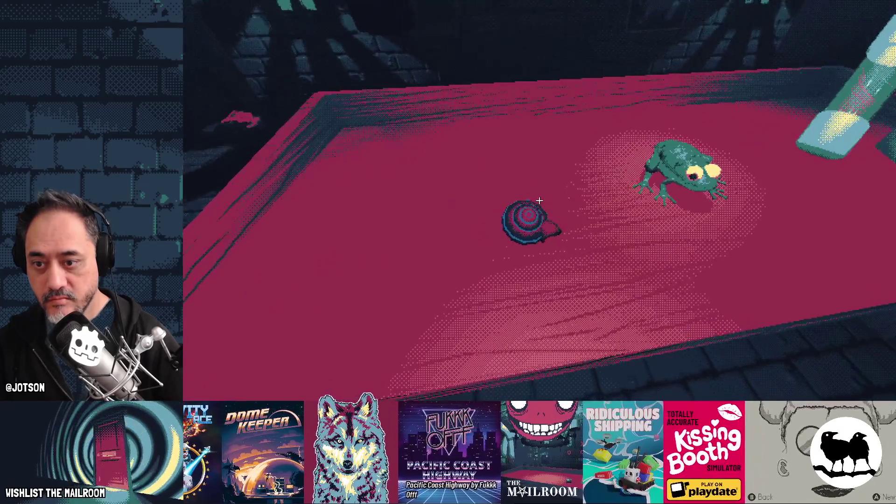
left_click(539, 200)
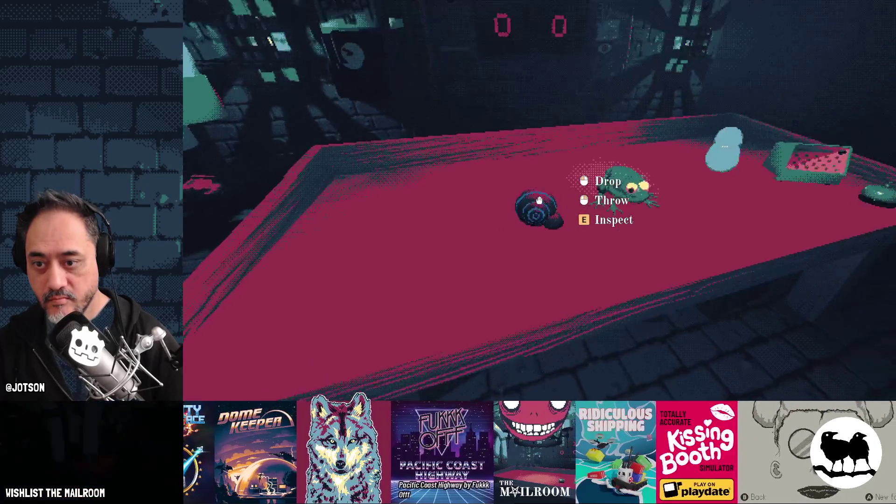
left_click(539, 200)
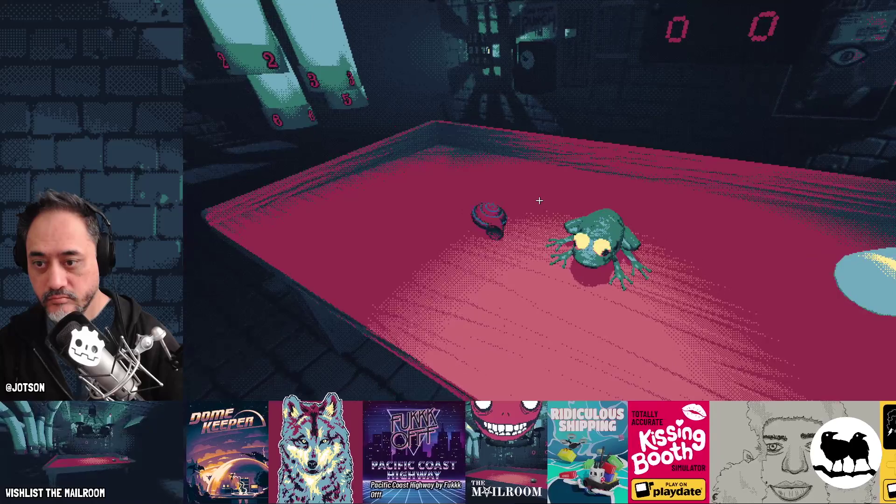
key("alt+Tab")
key("alt+Tab")
key("alt+Tab")
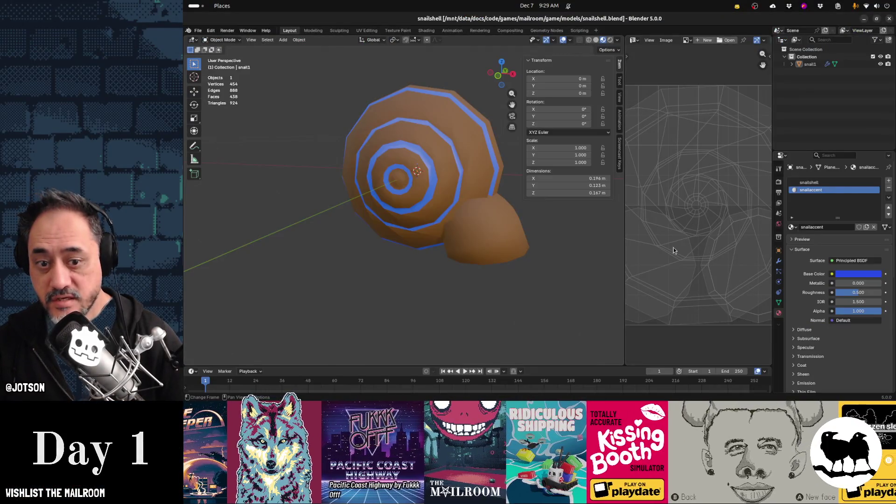
Lighten the snailshell material's brown base colour.
left_click(487, 239)
left_click(809, 182)
left_click(857, 274)
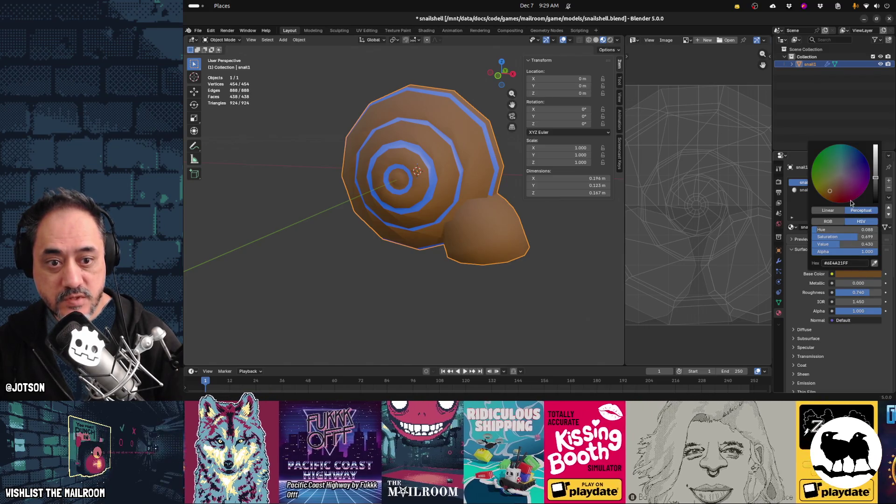
left_click_drag(875, 178, 875, 169)
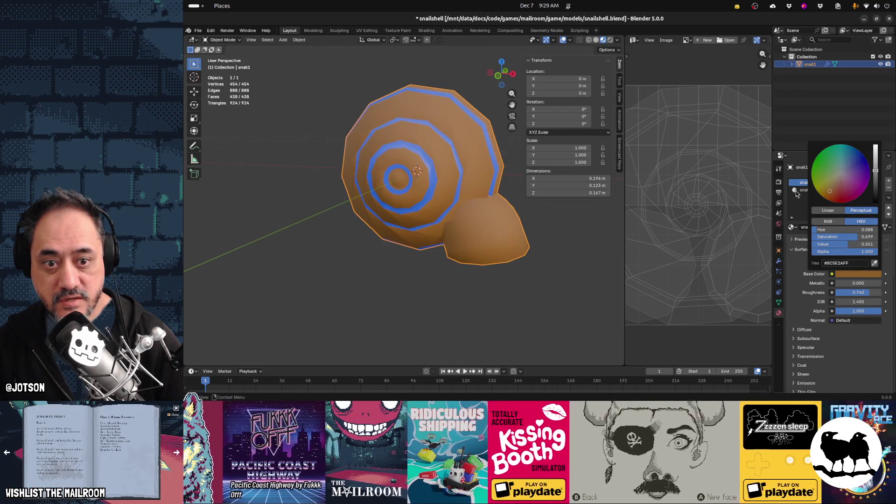
Darken the snailaccent material to dark navy 0A133A.
left_click(818, 190)
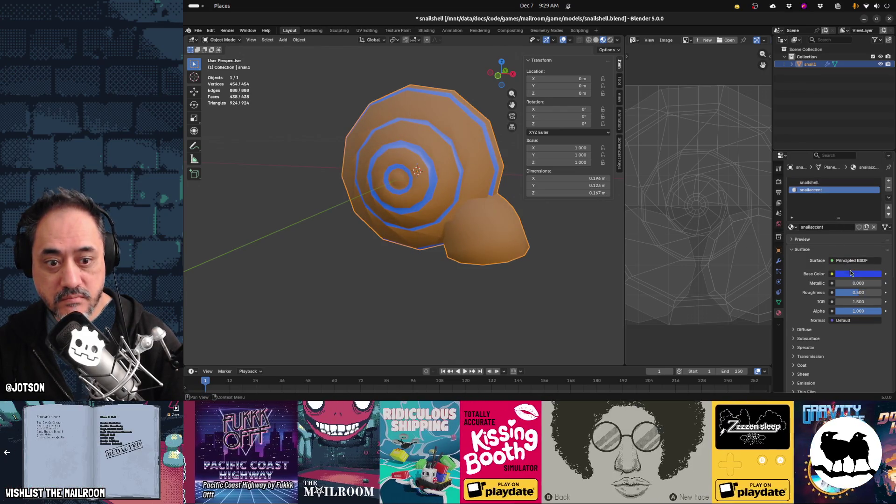
left_click(851, 273)
left_click_drag(876, 184, 875, 196)
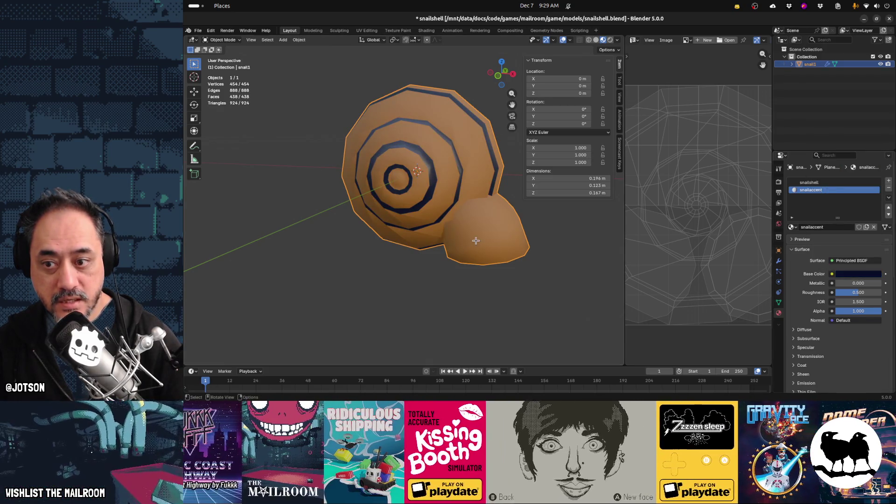
Assign snailaccent to a face loop on the snail's lower body and save the file.
key("Tab")
left_click(481, 255, "alt")
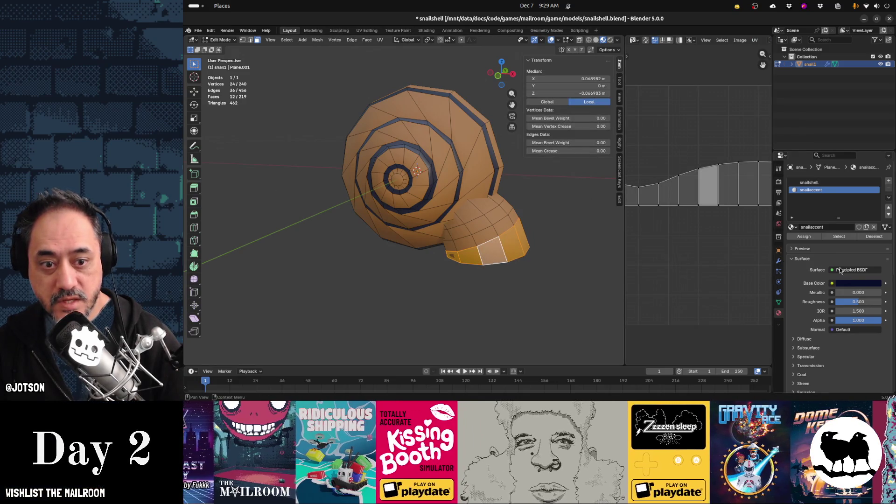
left_click(804, 236)
key("Tab")
key("ctrl+s")
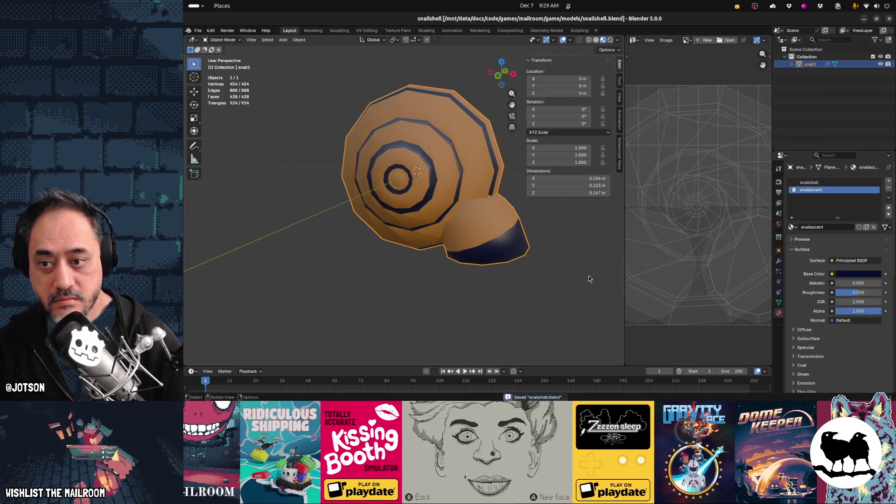
key("alt+Tab")
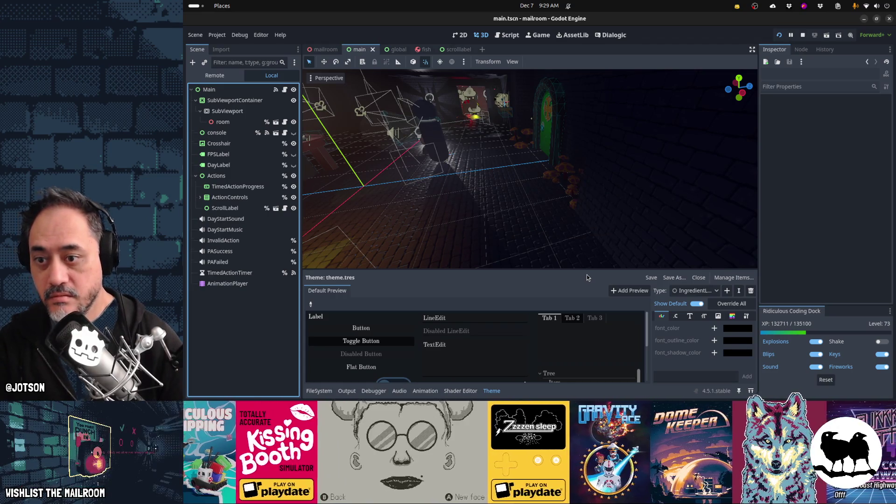
Relaunch the game, spawn a snail shell from the console, and set it on the table.
key("F5")
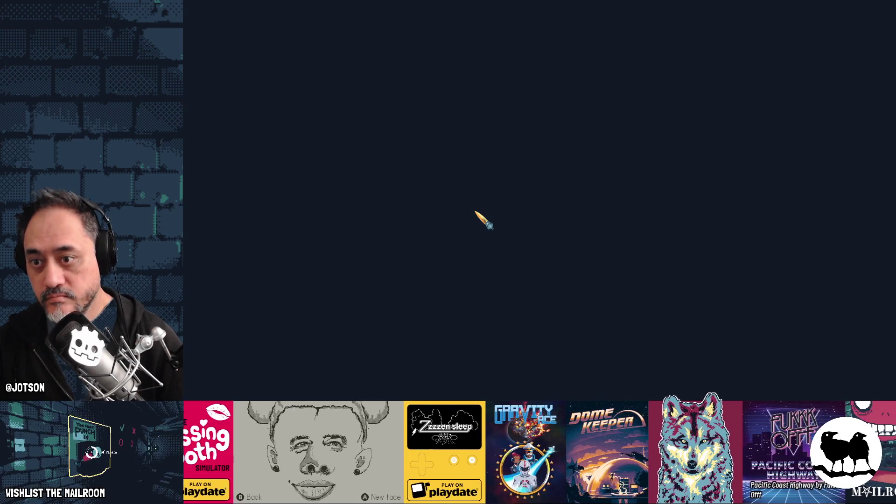
key("Return")
type("a snalshell")
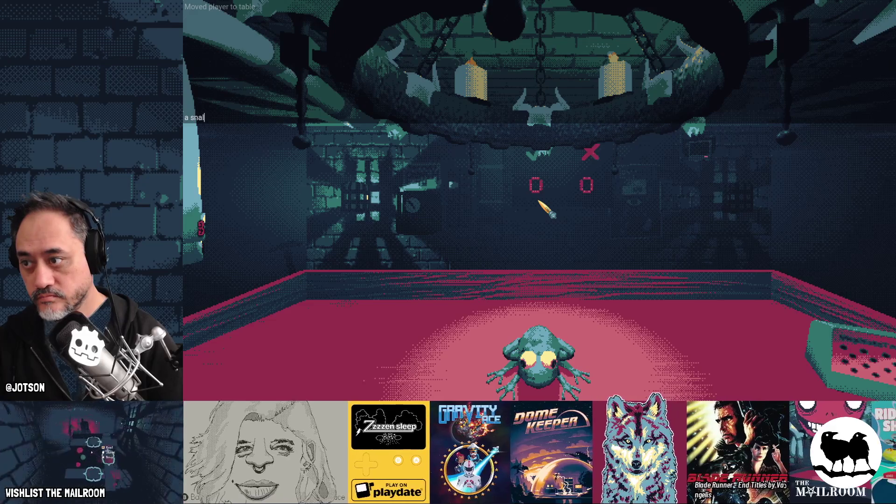
key("Return")
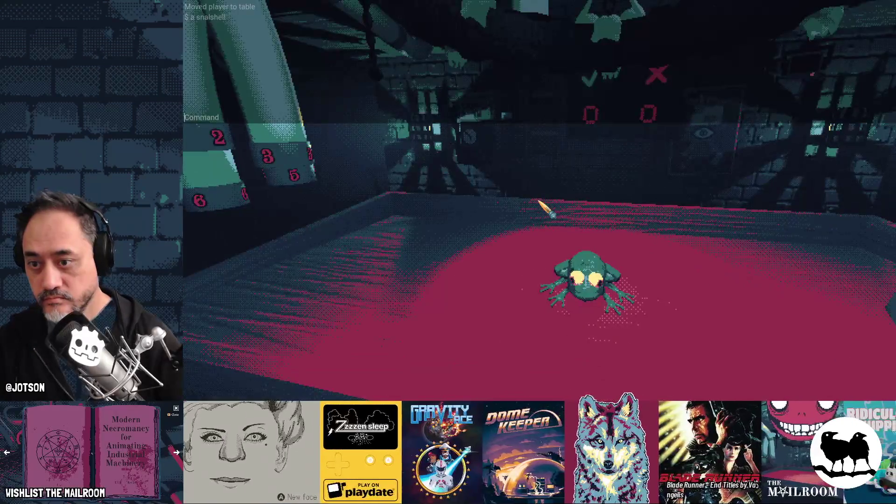
type("a snailshell")
key("Return")
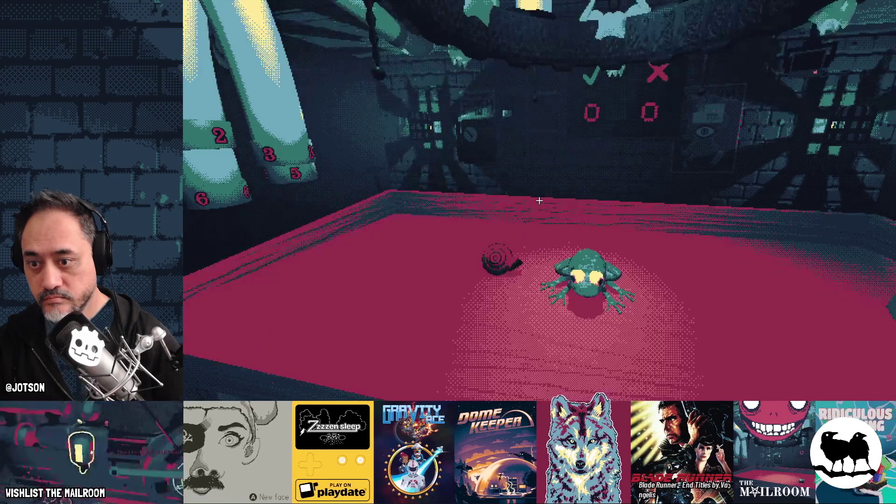
left_click(539, 201)
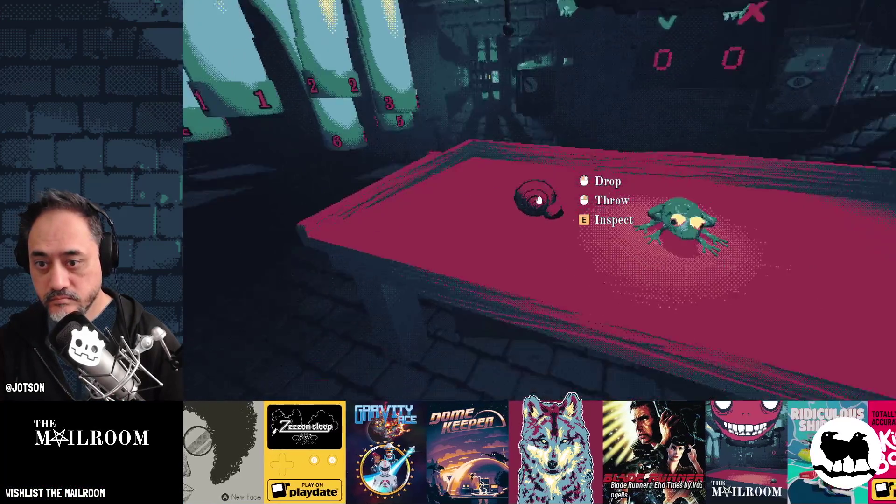
left_click(539, 201)
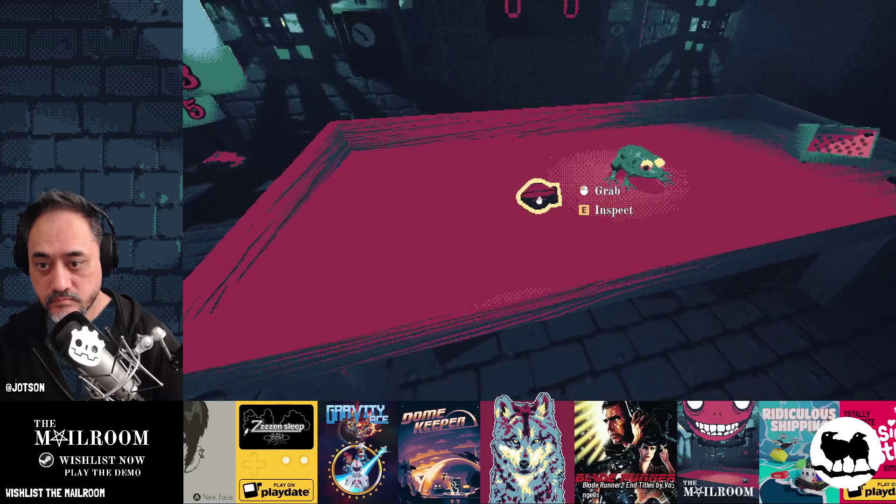
left_click(539, 200)
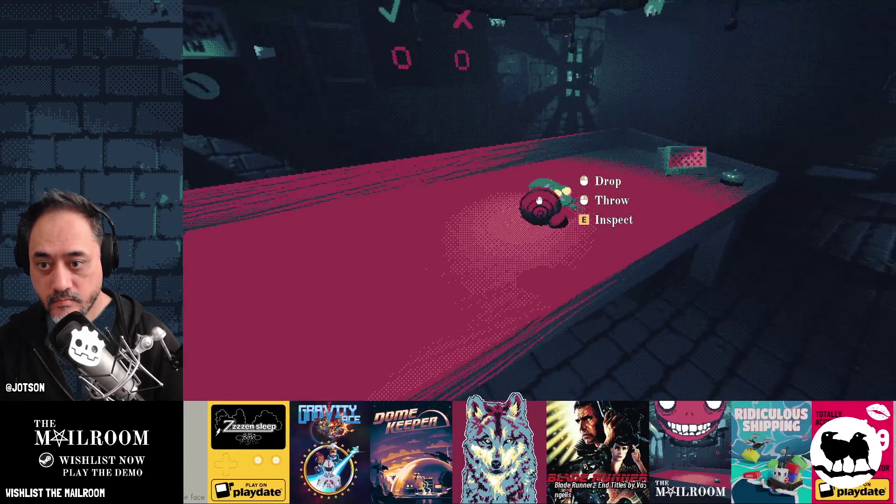
left_click(539, 200)
Spawn another recoloured snail shell and place it right beside the frog.
key("grave")
type("a snailshell")
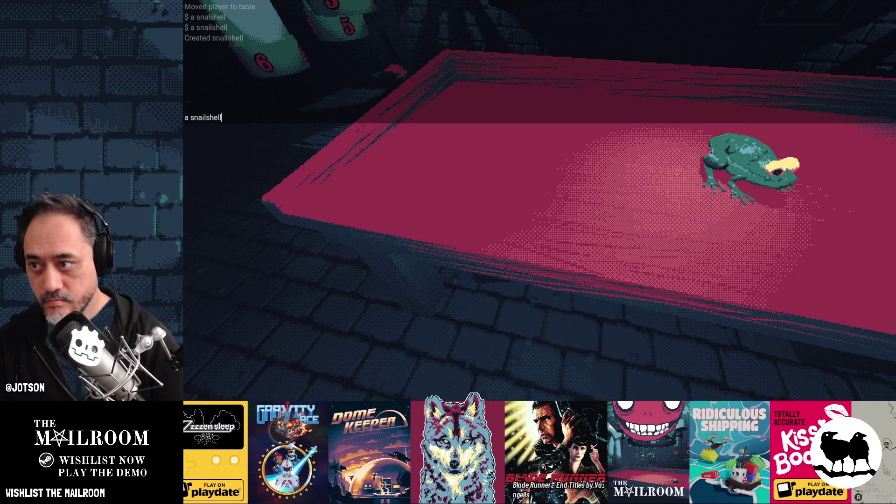
key("Return")
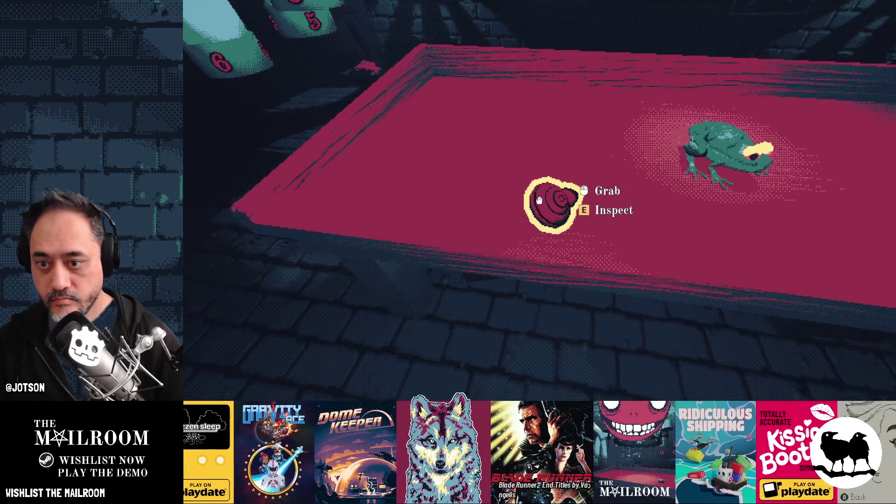
left_click(538, 200)
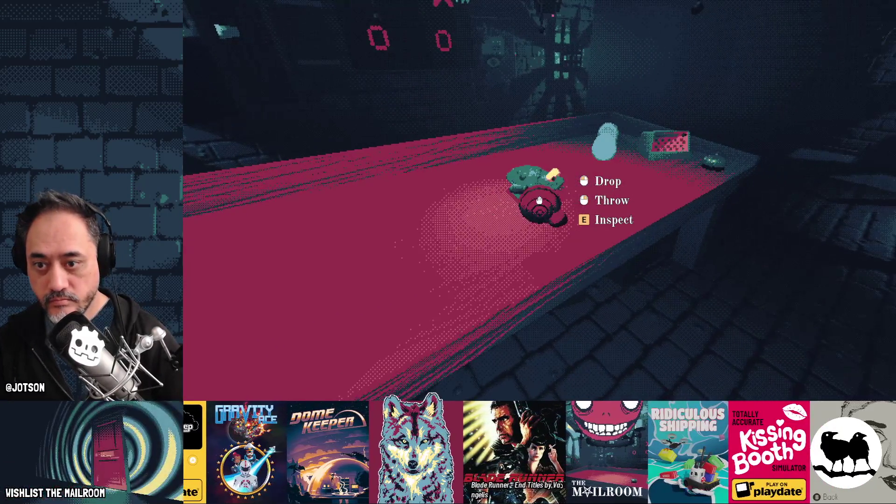
left_click(539, 200)
left_click(539, 200)
left_click(539, 200)
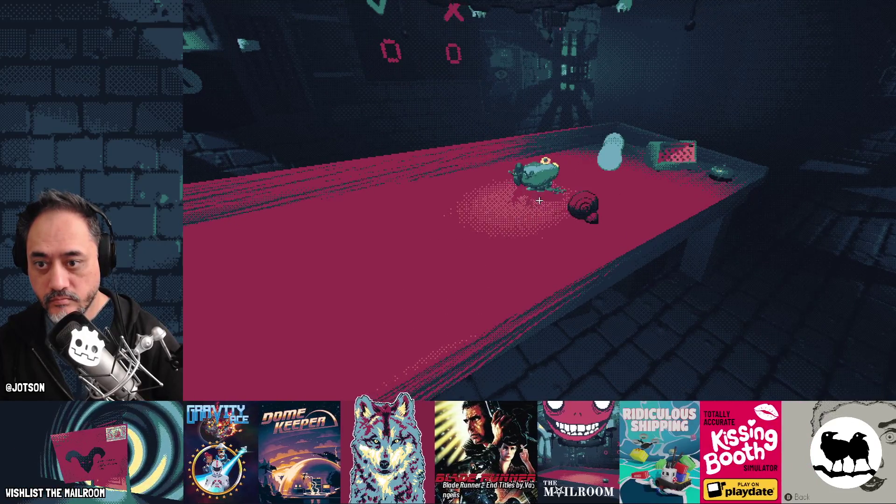
left_click(539, 201)
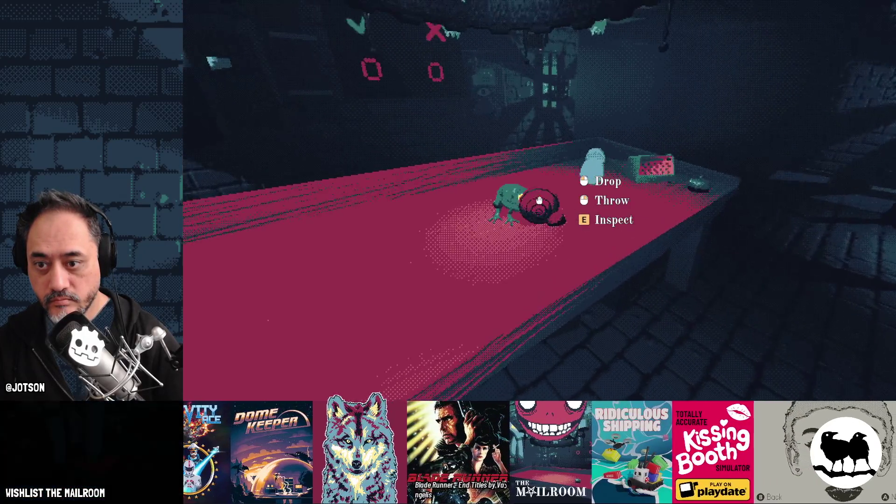
left_click(539, 201)
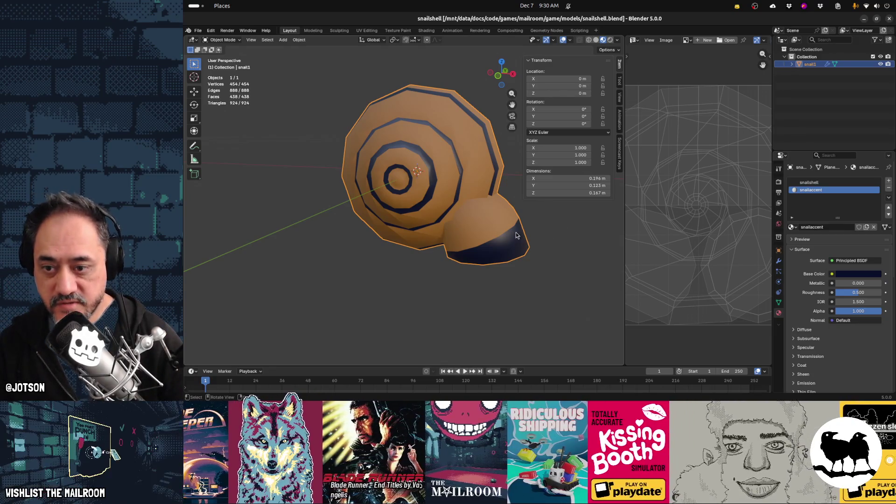
Select the dark accent band and raise its Base Color Value to 0.818 bright blue.
key("Tab")
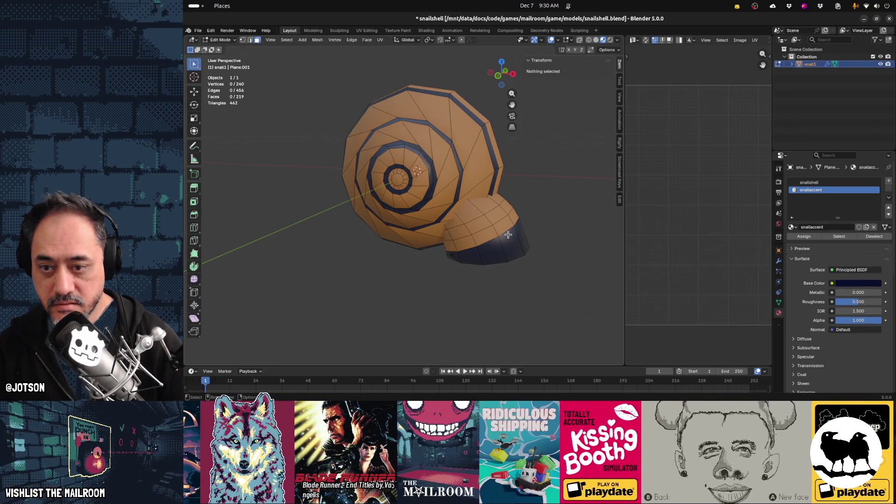
key("alt+Tab")
key("alt+Tab")
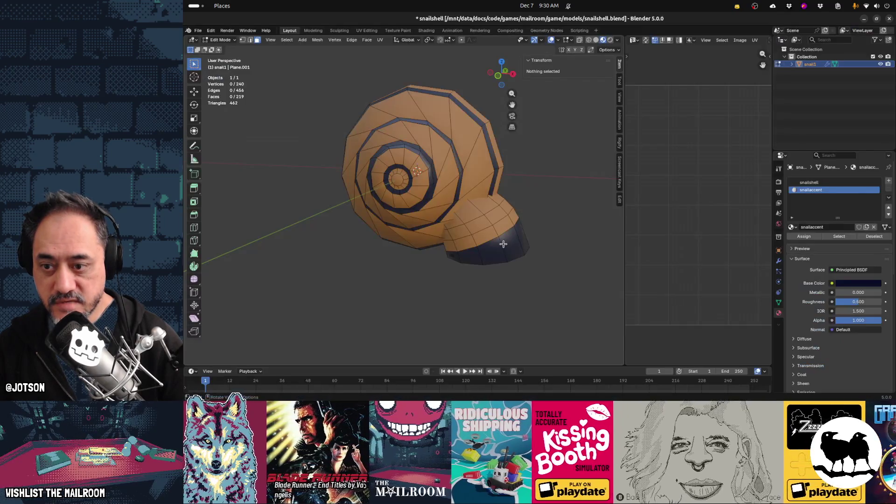
left_click(503, 243, "alt")
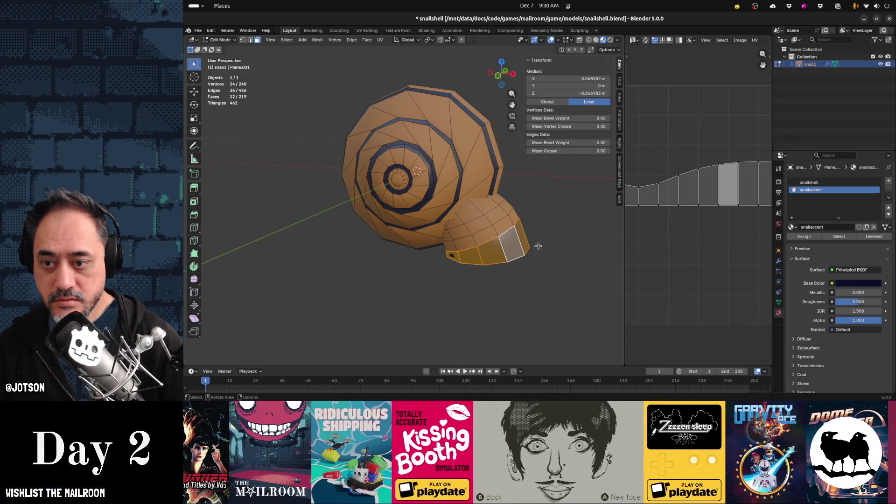
scroll(538, 246, "down", 1)
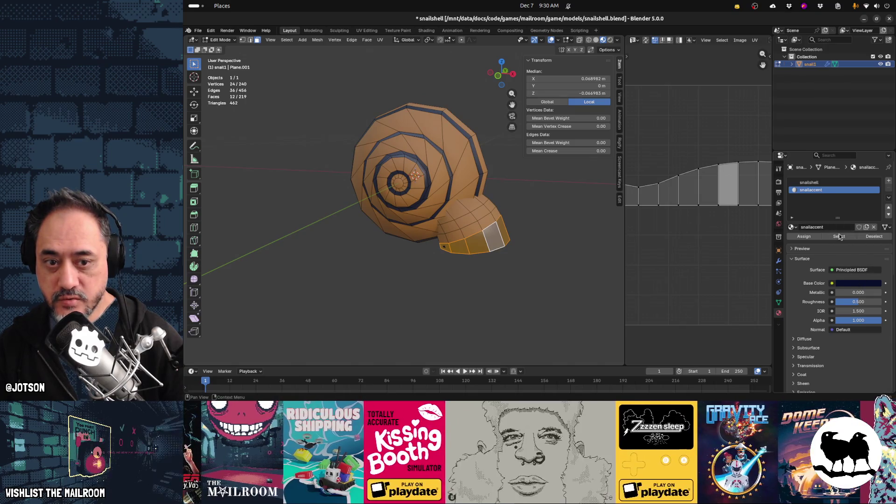
left_click(860, 283)
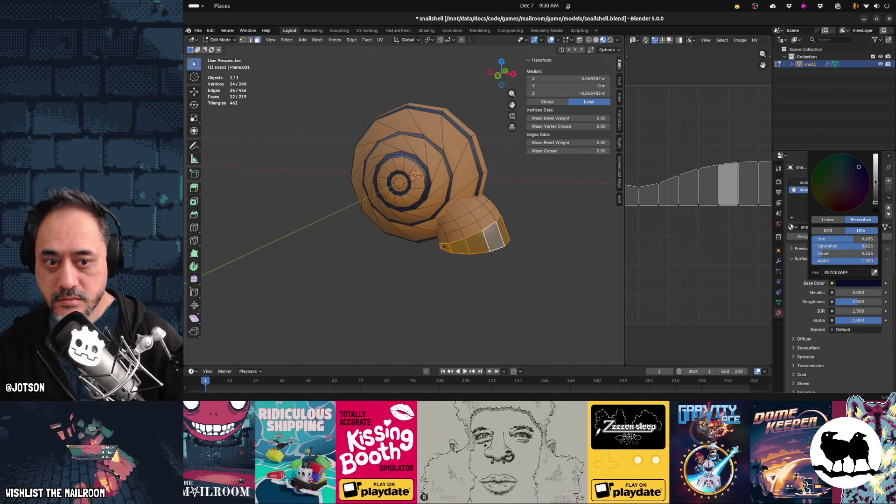
mouse_move(877, 183)
left_mouse_down()
mouse_move(875, 163)
mouse_move(875, 191)
mouse_move(875, 166)
left_mouse_up()
Deselect all faces, save snailshell.blend, and return to Godot for reimport.
mouse_move(544, 254)
left_mouse_down()
mouse_move(534, 254)
mouse_move(552, 244)
mouse_move(512, 259)
mouse_move(456, 236)
mouse_move(536, 212)
mouse_move(587, 223)
mouse_move(546, 241)
left_mouse_up()
key("alt+a")
key("ctrl+s")
key("alt+Tab")
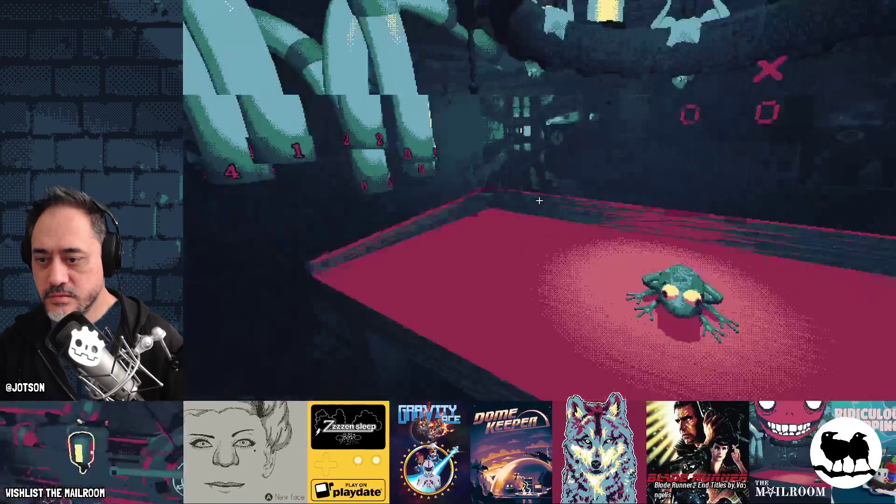
Spawn a snail shell and a fish from the console and drop each on the table.
key("Return")
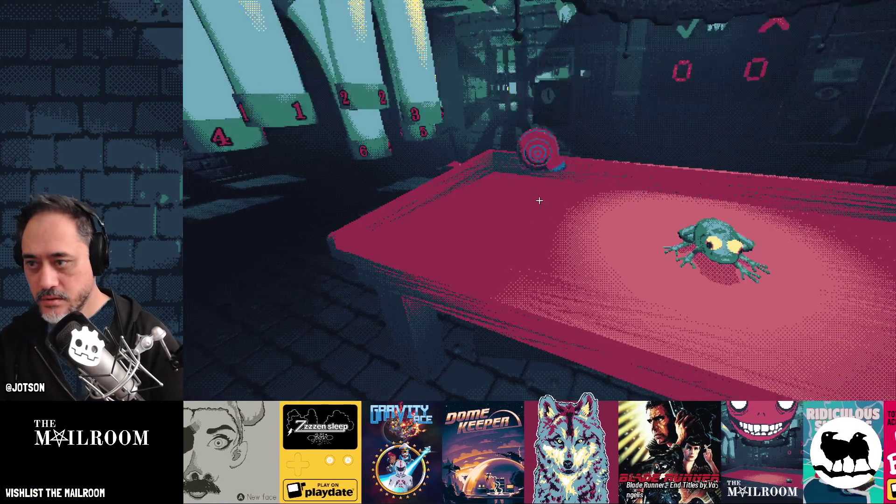
left_click(538, 201)
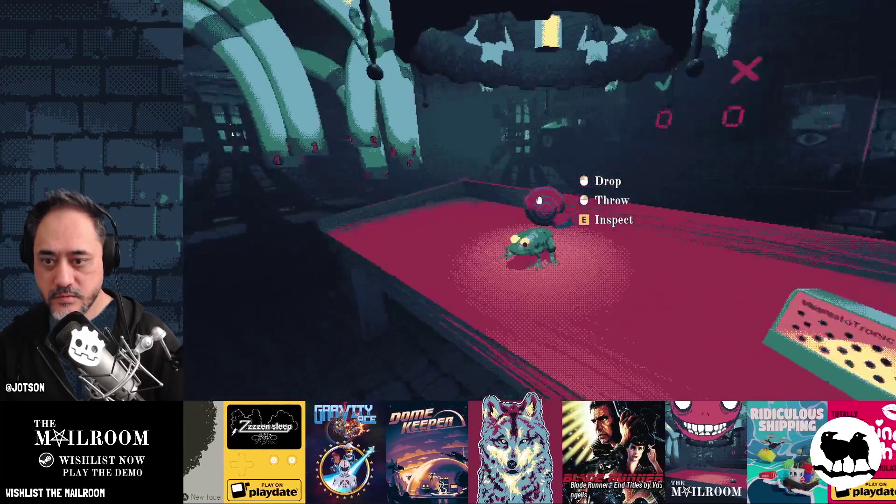
left_click(542, 201)
key("grave")
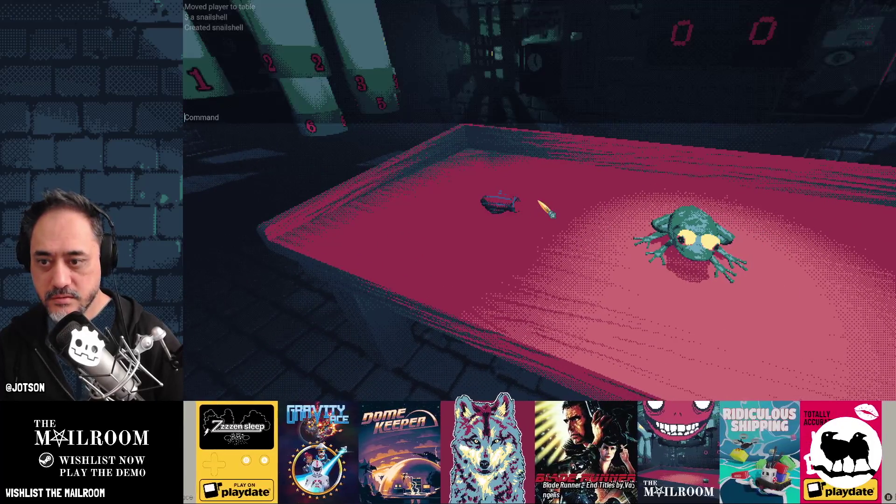
type("a fish")
key("Return")
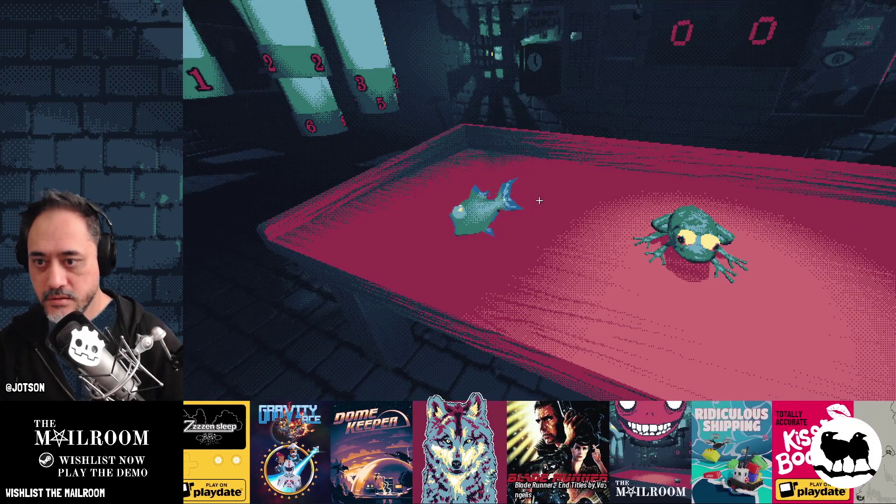
left_click(538, 201)
left_click(538, 201)
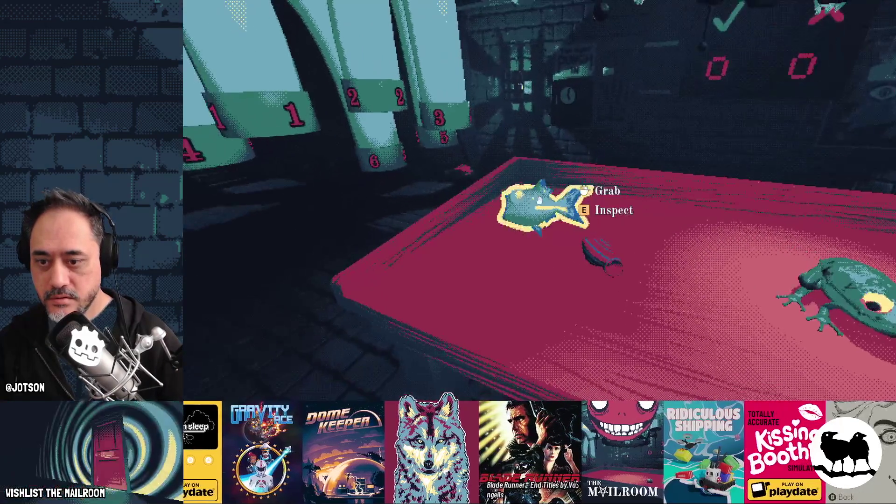
Spawn a mandrake and a frog leg onto the table.
key("grave")
type("a maan")
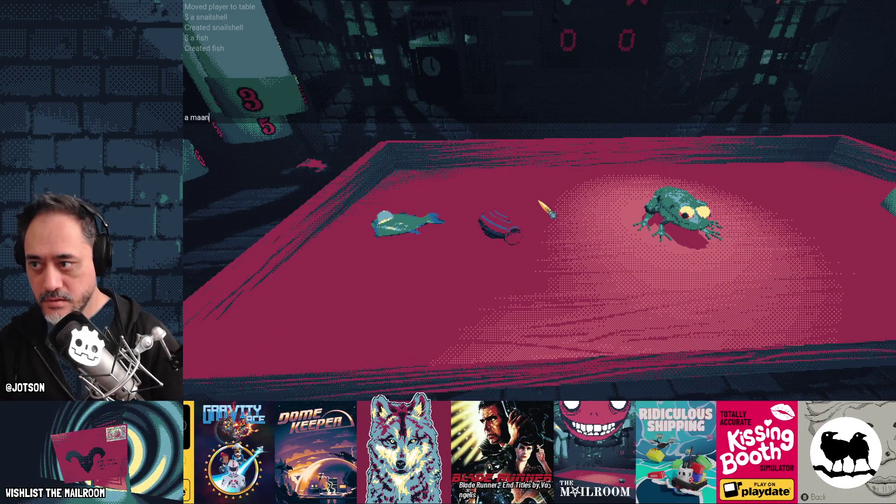
key("Return")
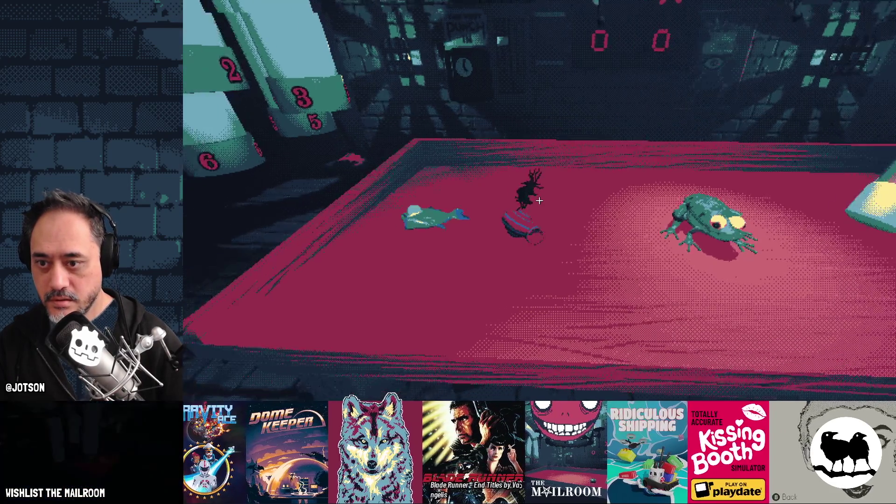
left_click(539, 200)
left_click(539, 201)
key("grave")
type("a frog")
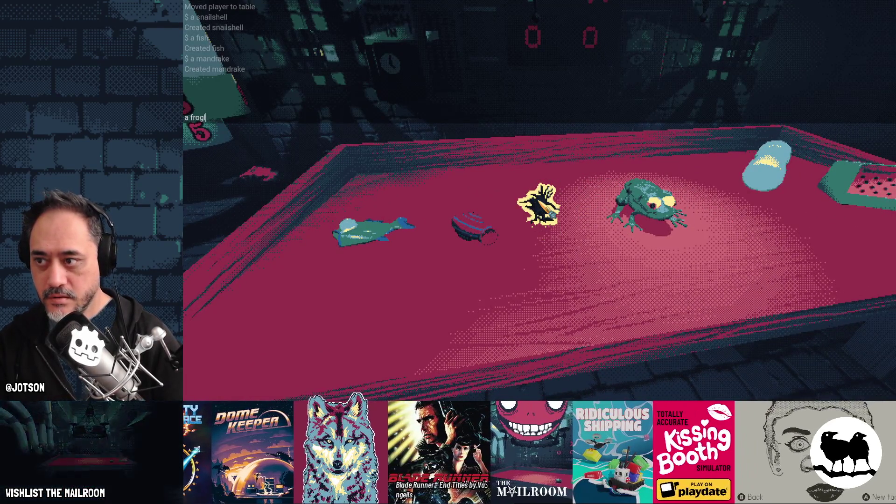
type("eg")
key("Return")
Spawn a frog arm and a piece of frog meat and set them on the table.
key("grave")
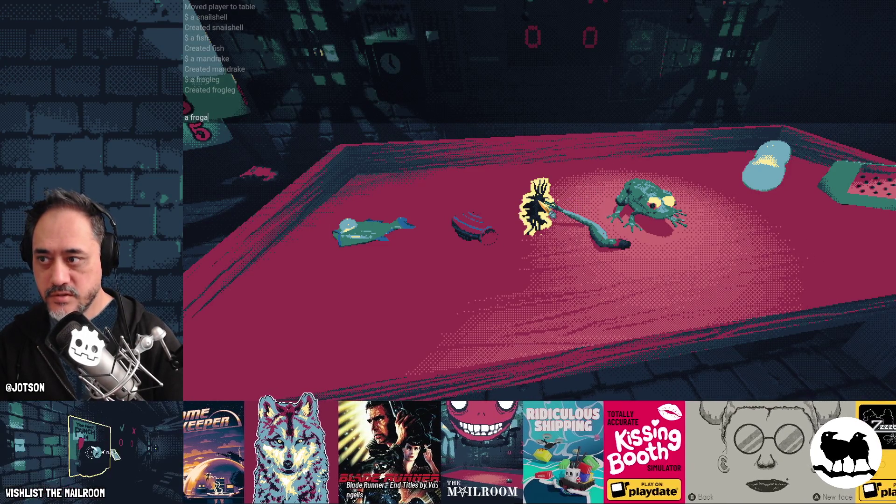
key("Return")
left_click(539, 200)
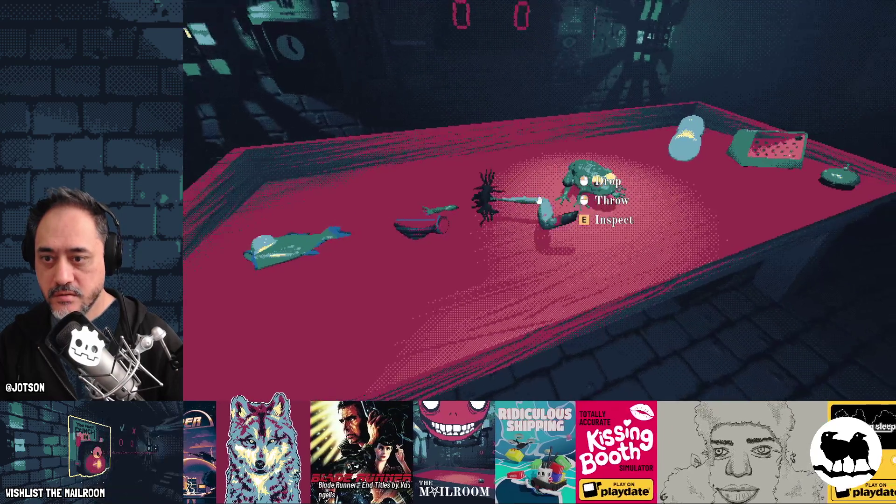
left_click(538, 200)
left_click(538, 201)
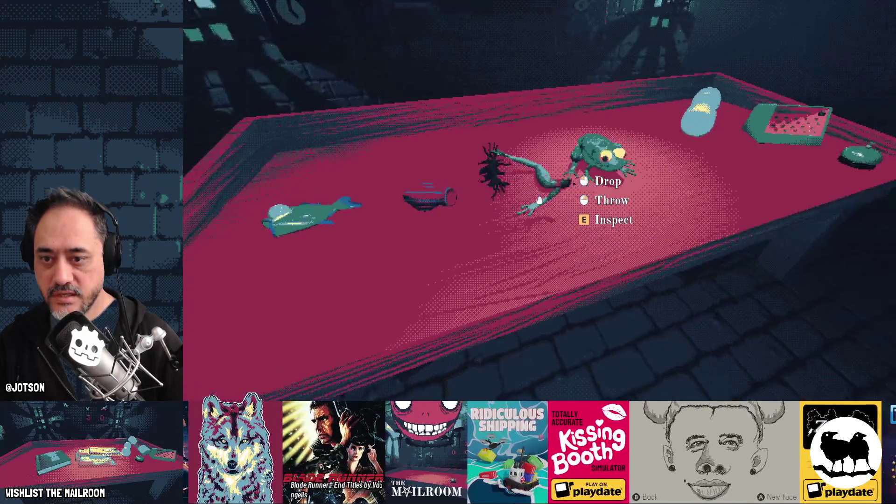
left_click(539, 201)
key("grave")
type("a frogmeat")
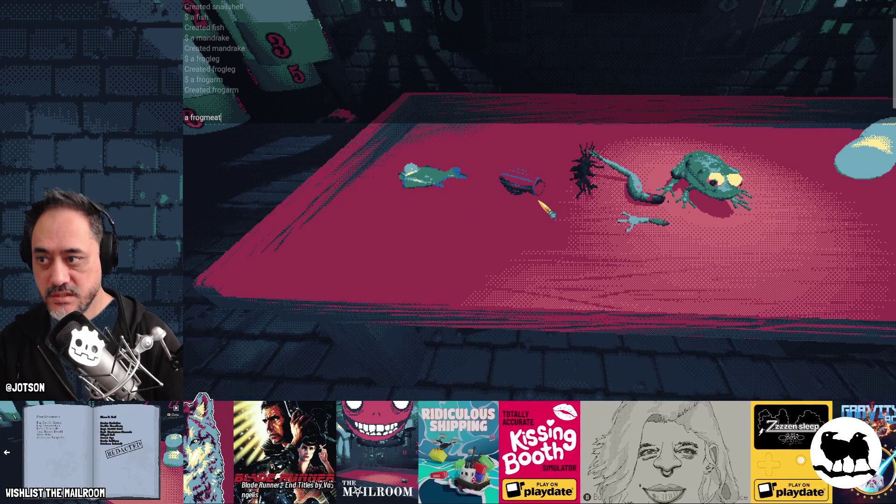
key("Return")
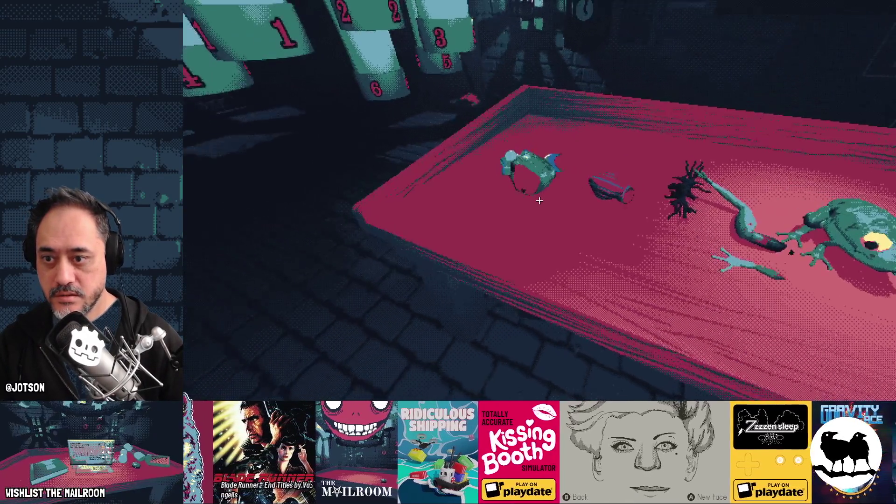
left_click(539, 201)
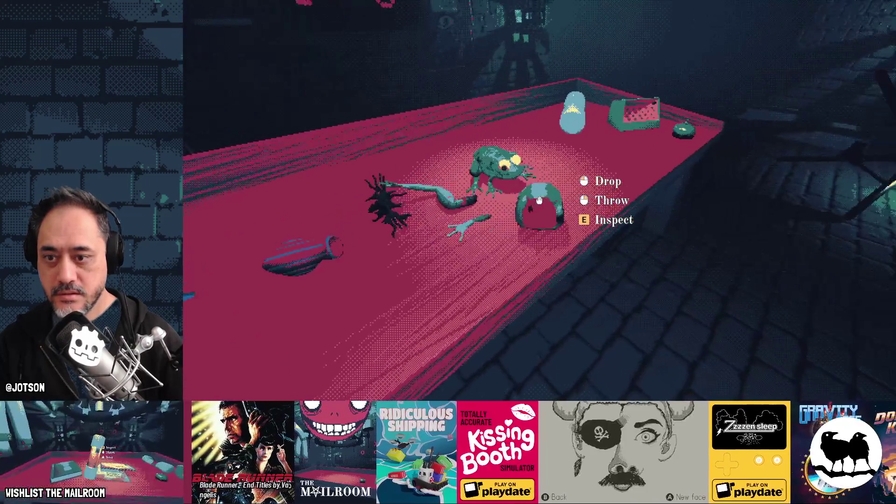
left_click(539, 200)
Spawn a frog eye, set it down, then pick up the black mandrake.
key("grave")
type("a froge")
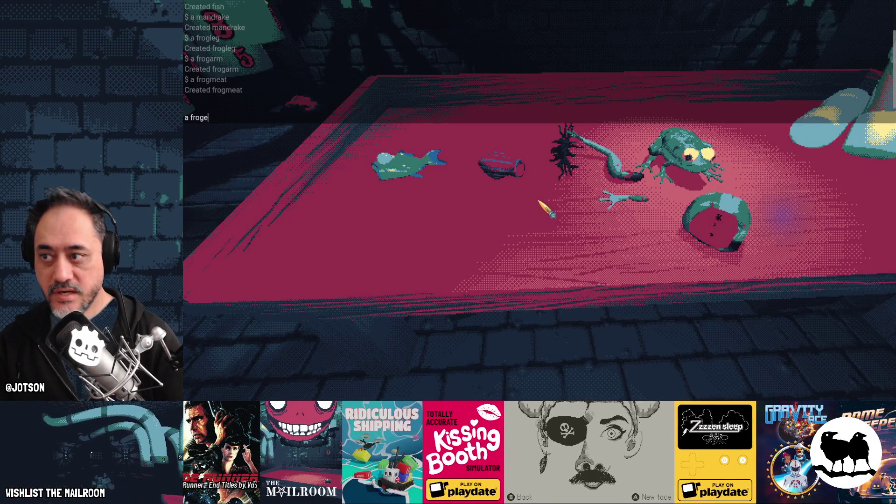
type("ye")
key("Return")
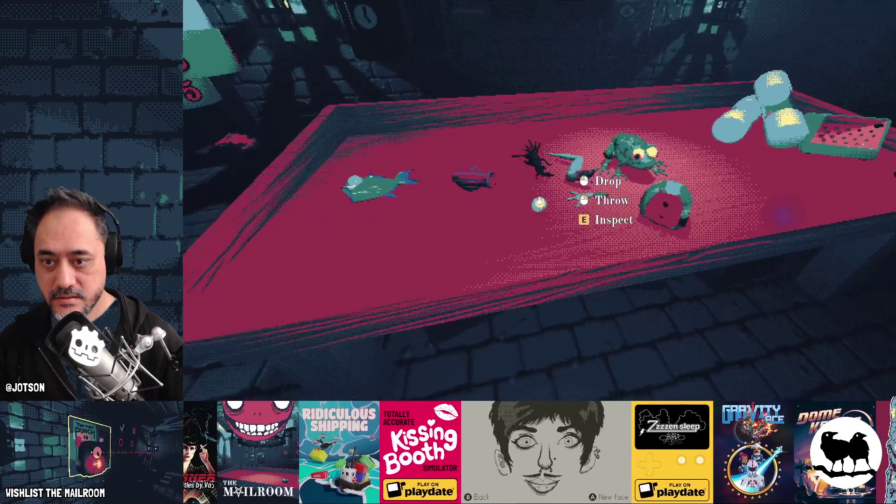
left_click(539, 200)
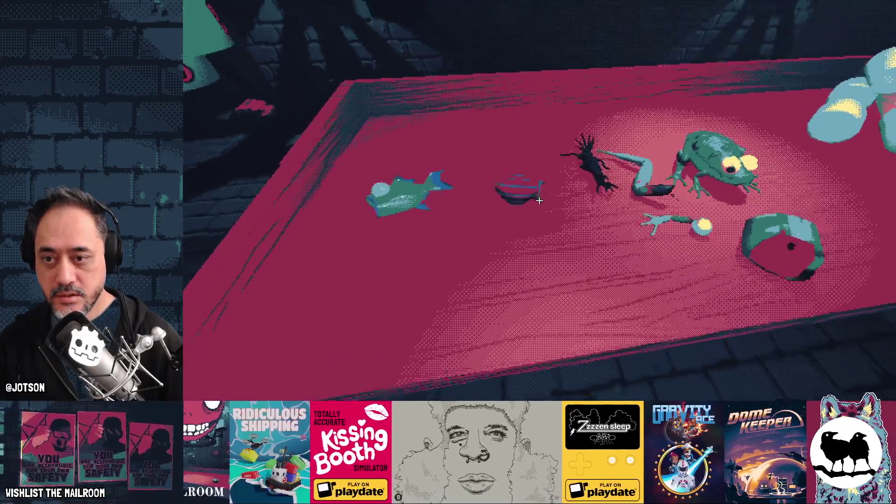
left_click(539, 201)
left_click(539, 201)
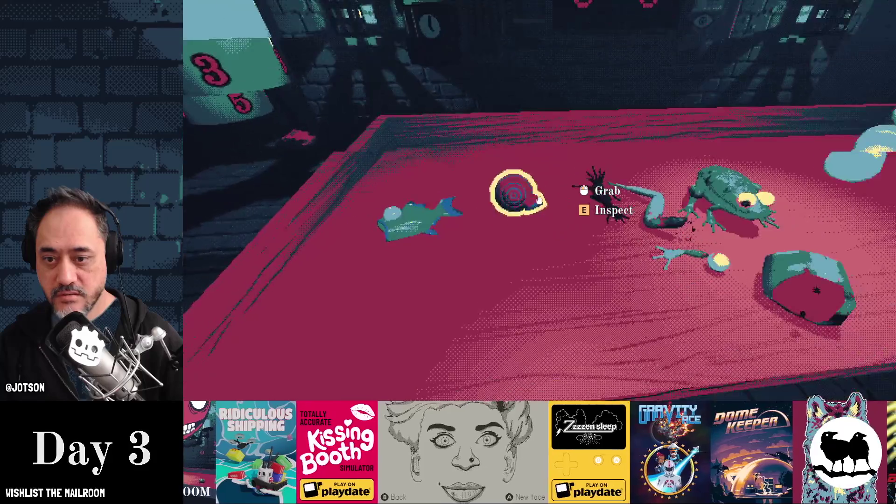
left_click(539, 201)
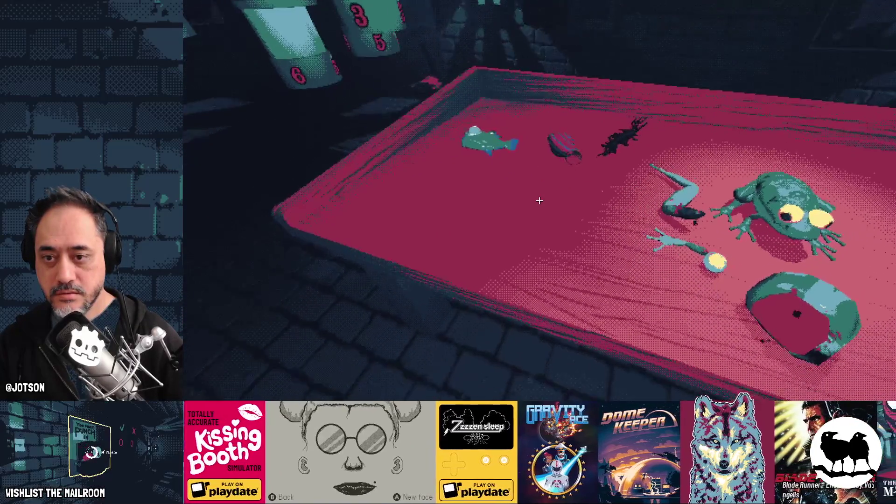
Spawn a mortar on the table and drop the red snail shell into it.
type("amortar")
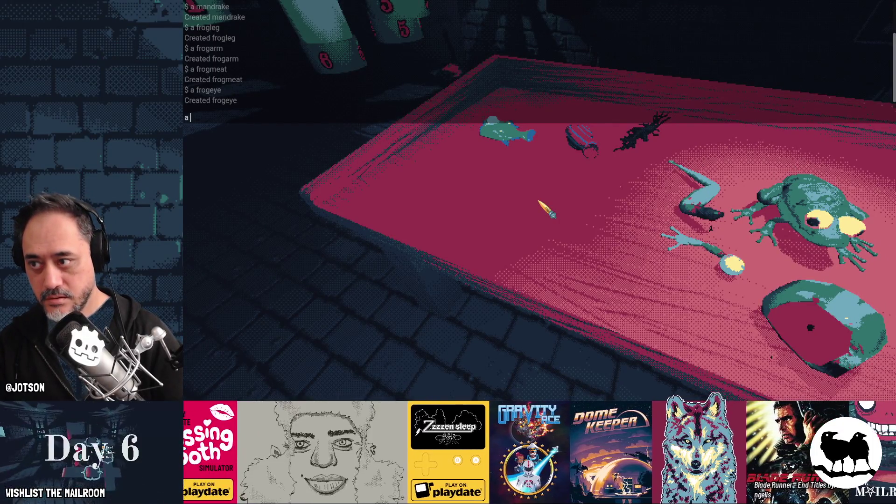
key("Return")
left_click(539, 201)
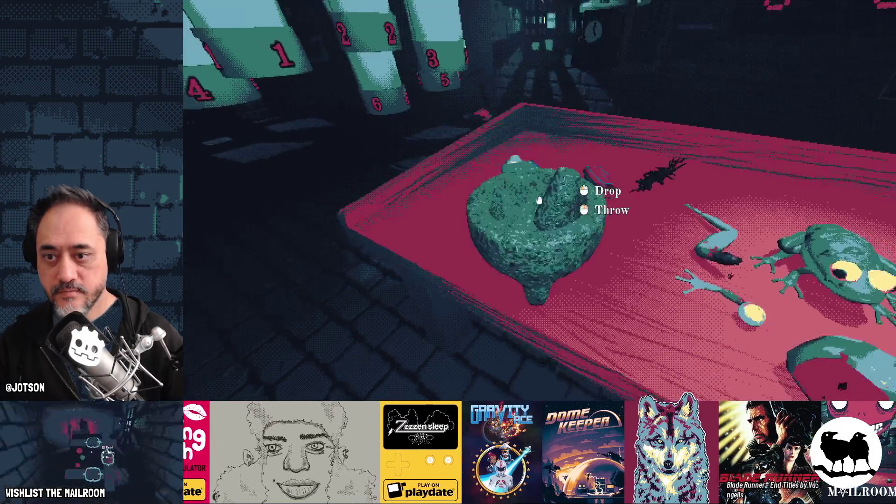
left_click(539, 201)
left_click(539, 200)
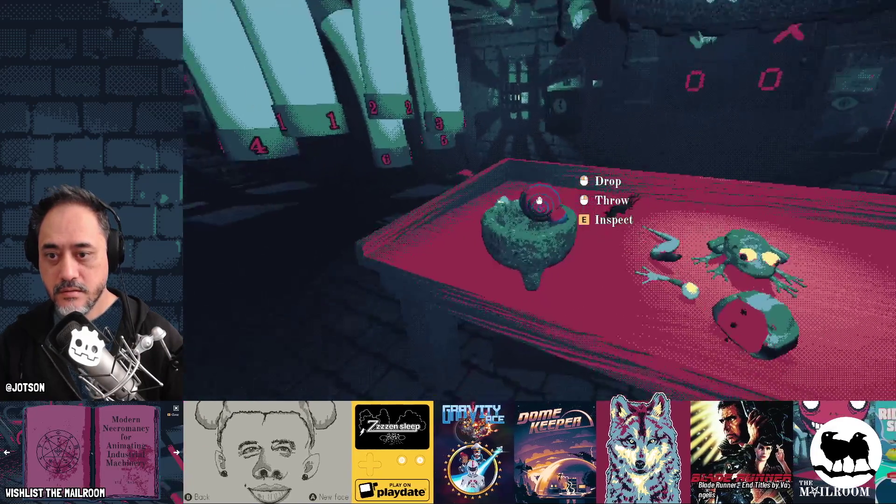
left_click(539, 201)
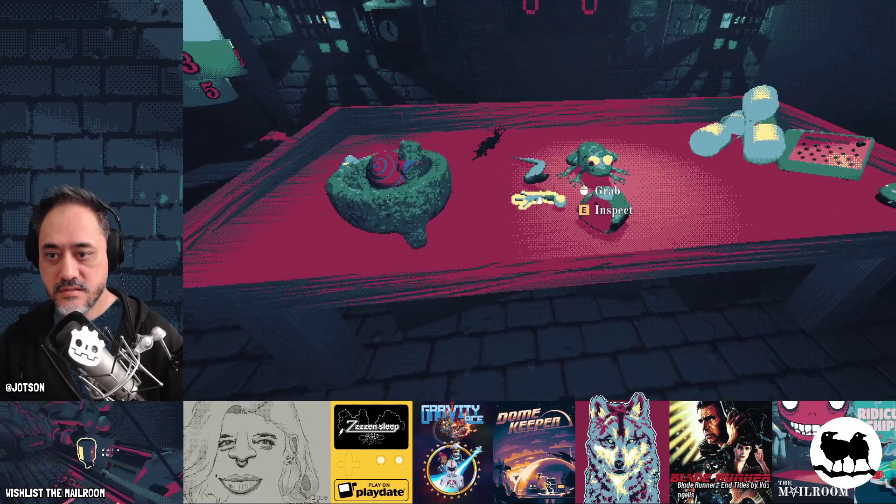
Add the frog leg and small ball to the mortar and grind them into a 375 mL mix.
left_click(539, 200)
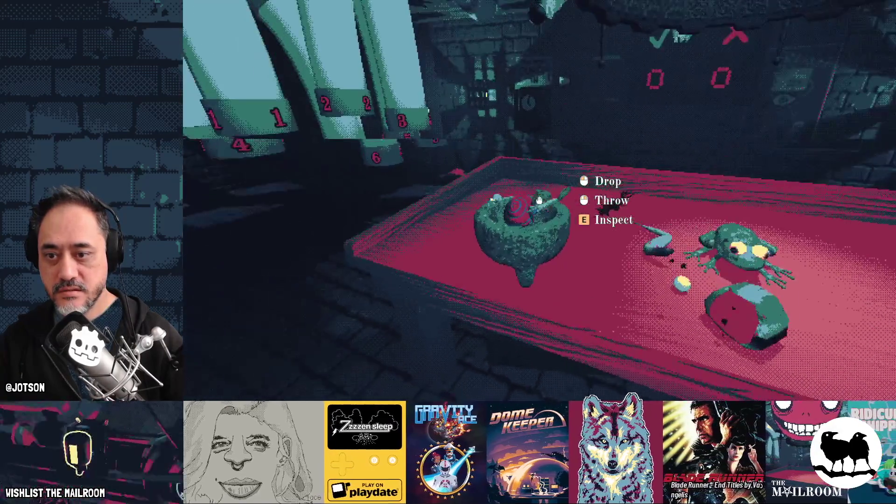
left_click(539, 200)
left_click(539, 200)
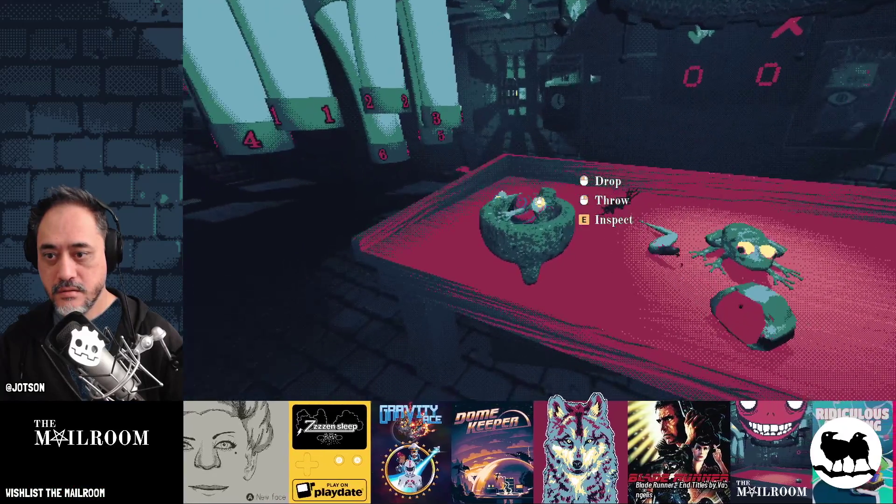
left_click(539, 201)
right_click(539, 201)
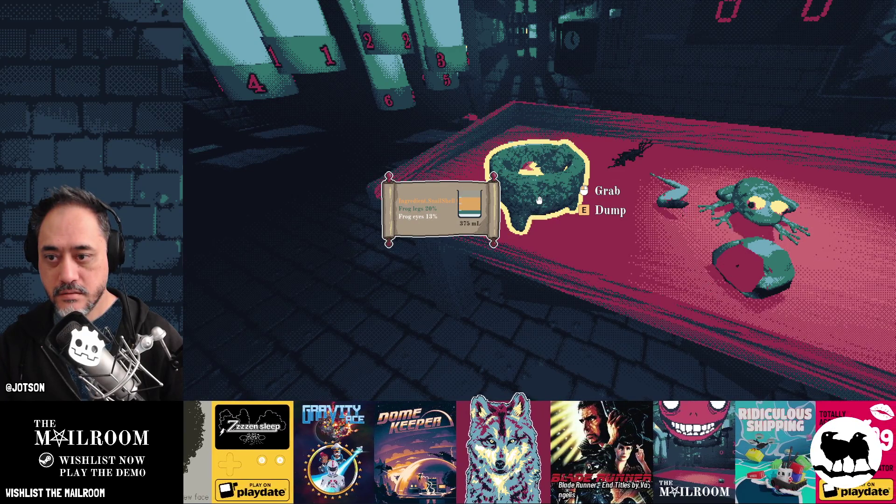
Spawn a flask by entering 'flask' in the in-game console.
key("s")
key("grave")
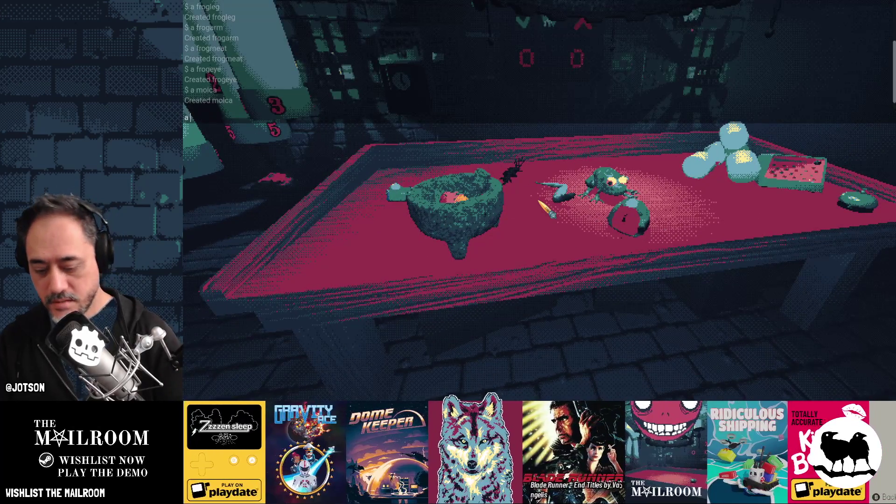
type("flask")
key("Return")
key("w")
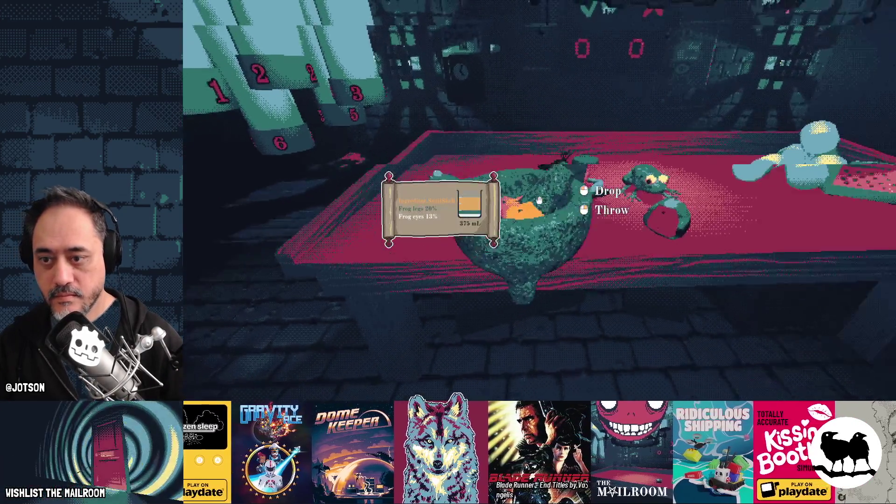
Pour the mortar's current contents into the flask and set the mortar back down.
left_click(539, 200)
left_click(539, 200)
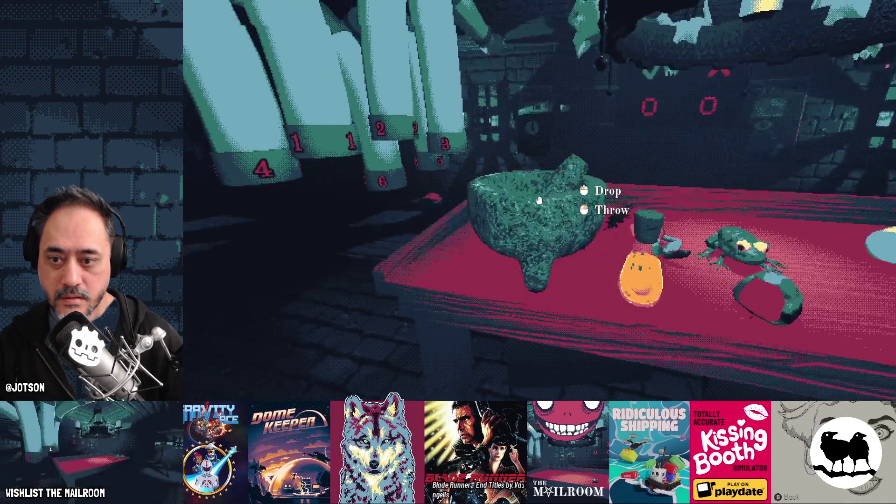
left_click(539, 201)
mouse_move(539, 200)
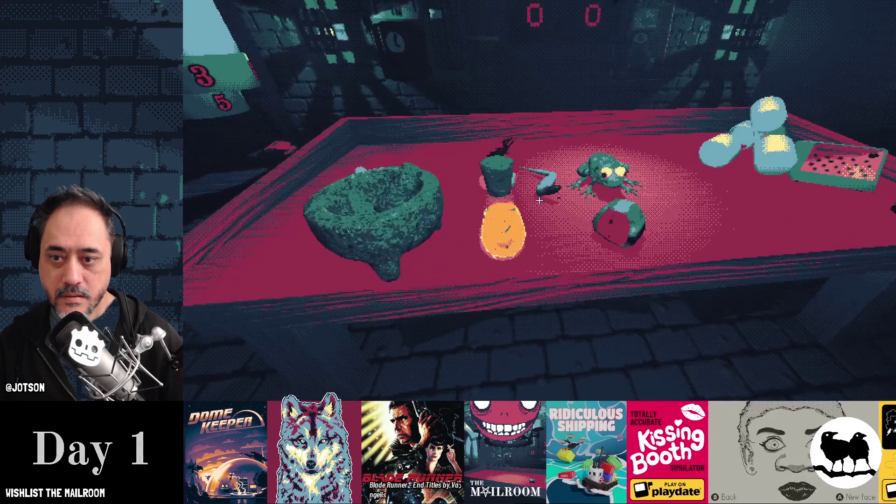
Grind another frog leg in the mortar and pour it into the flask.
left_click(539, 201)
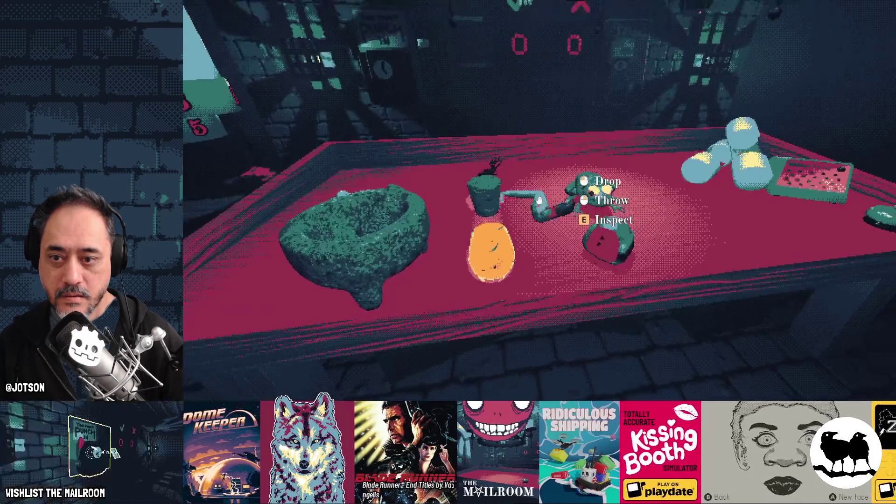
left_click(539, 200)
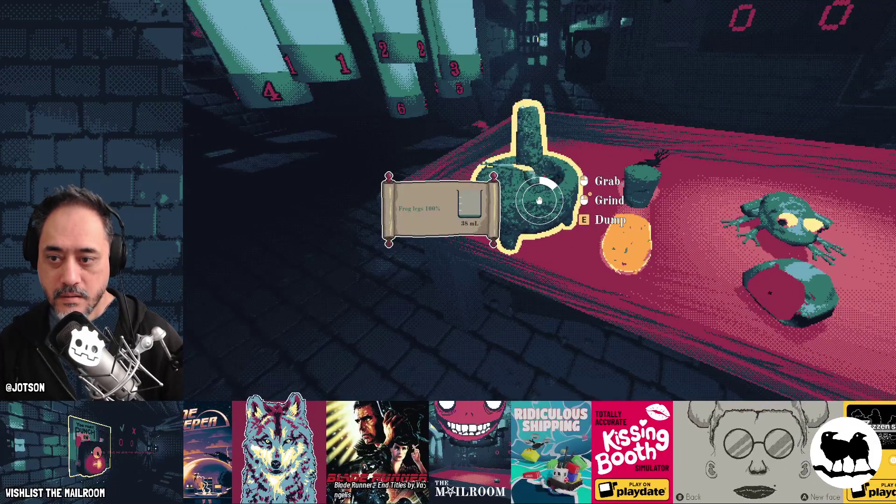
right_click(538, 201)
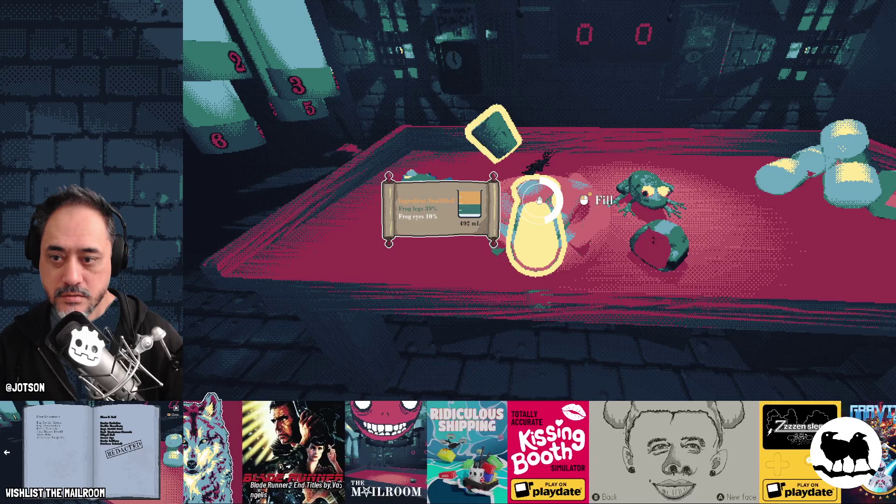
left_click(538, 200)
left_click(539, 201)
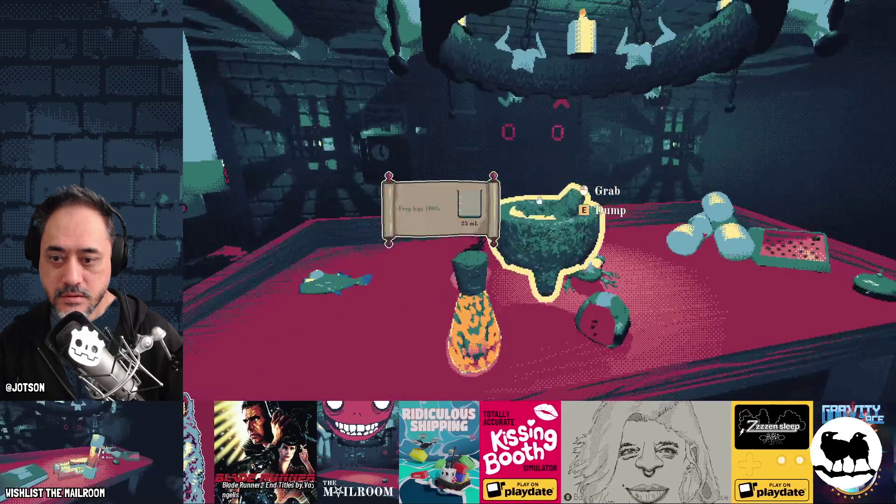
Move the mortar left, pour the flask back into it, and return the fallen flask to the table.
left_click(539, 200)
left_click(538, 200)
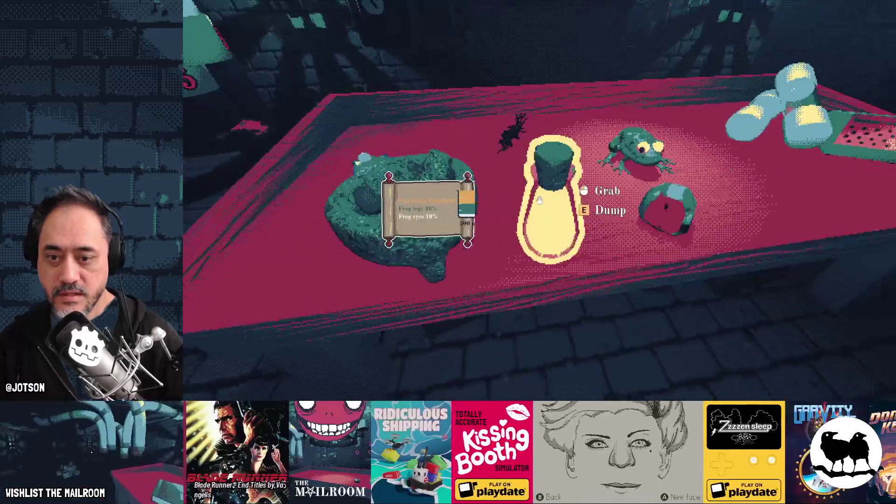
key("e")
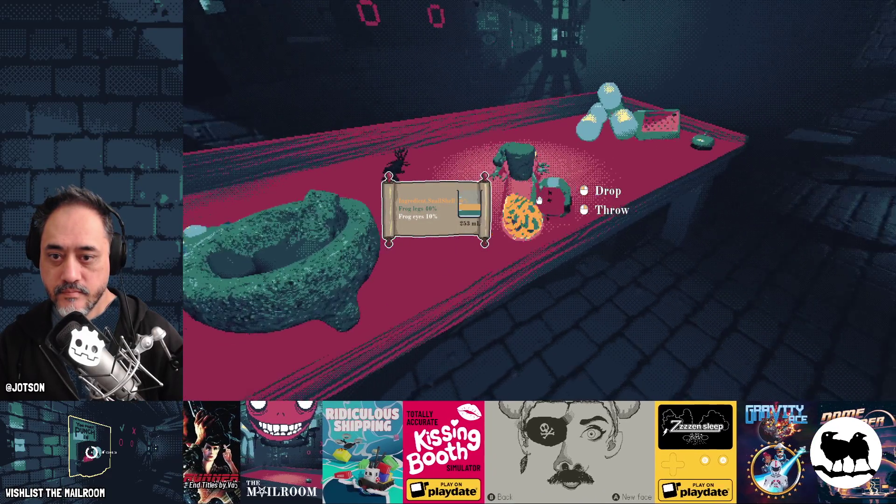
left_click(539, 200)
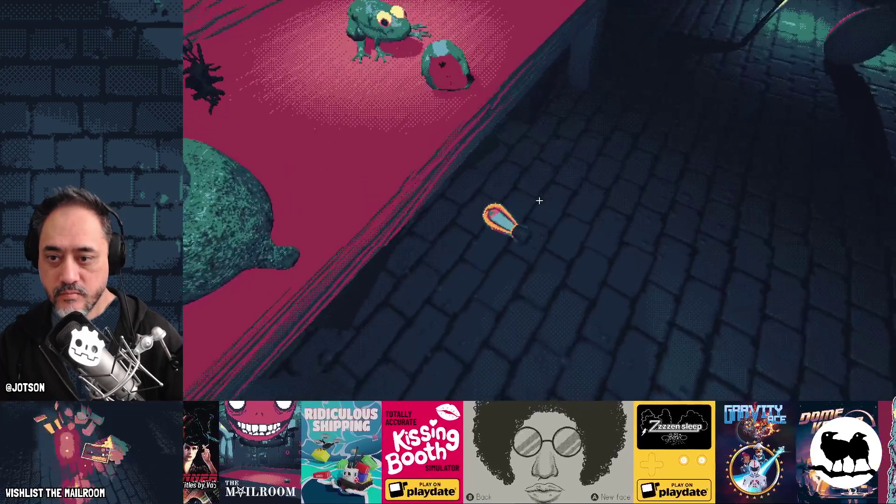
left_click(539, 201)
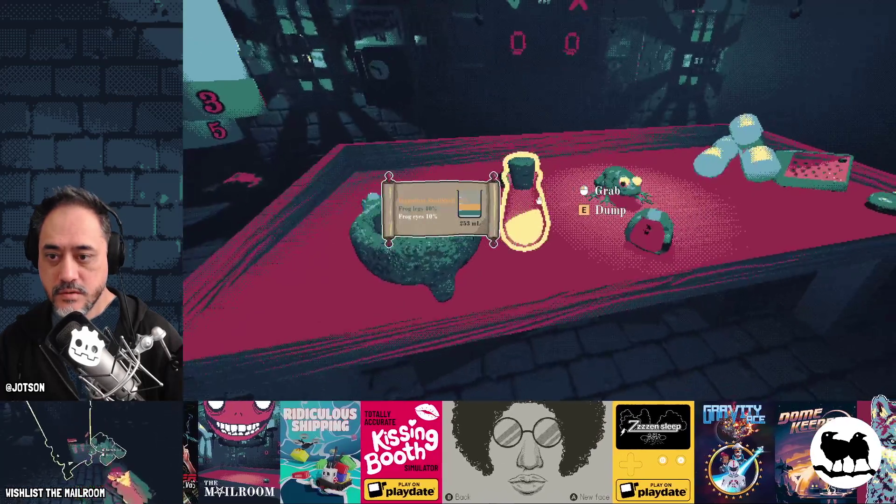
left_click(539, 201)
Add the small red item, fill the flask to 500 mL, and check its frog-mix recipe.
left_click(538, 201)
left_click(539, 201)
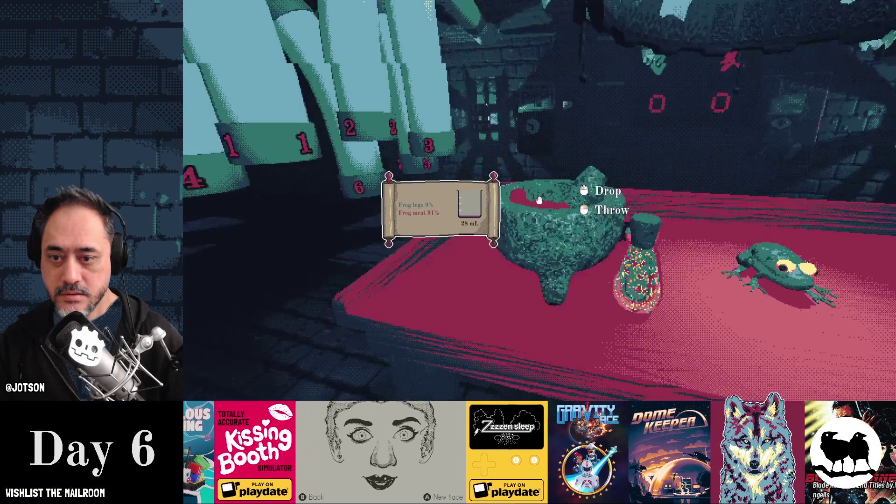
left_click(539, 200)
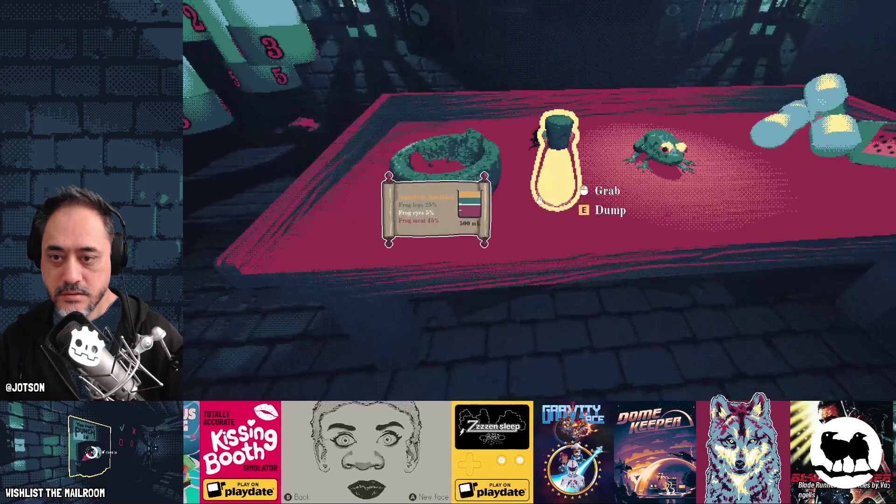
left_click(538, 201)
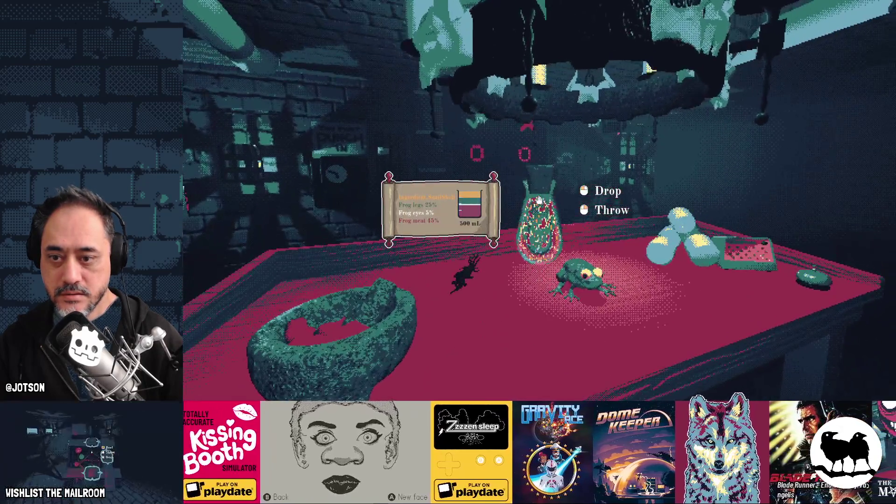
left_click(539, 200)
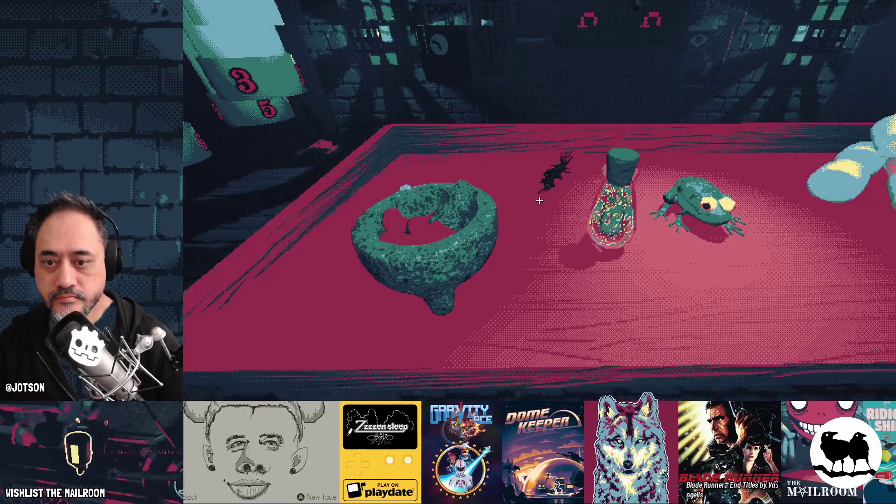
left_click(540, 201)
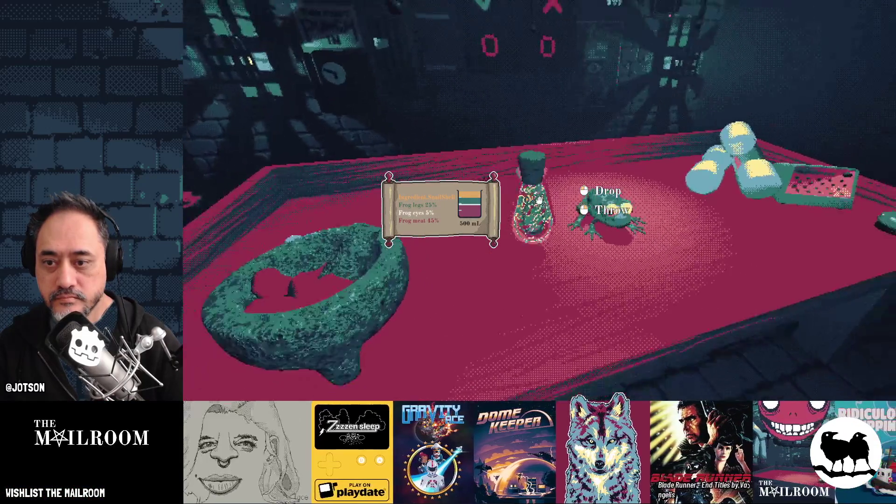
left_click(539, 200)
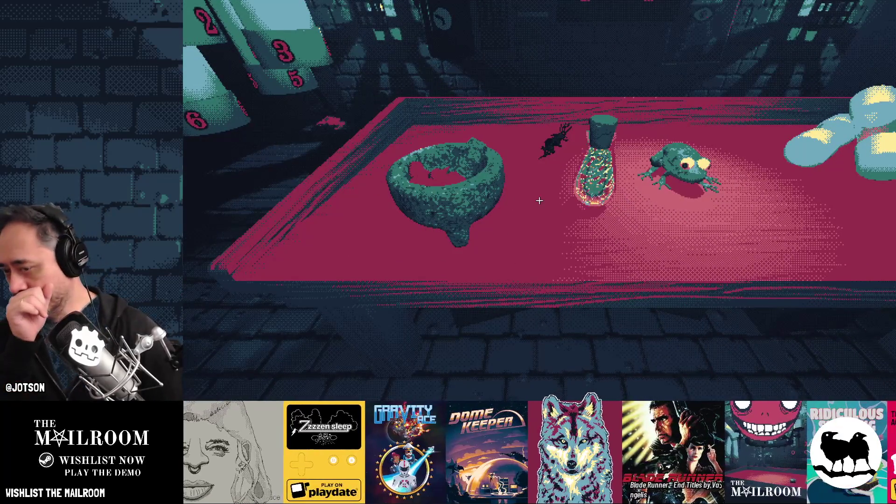
Stop the game with F8, then bring snailshell.blend in Blender forward and orbit the shell.
key("F8")
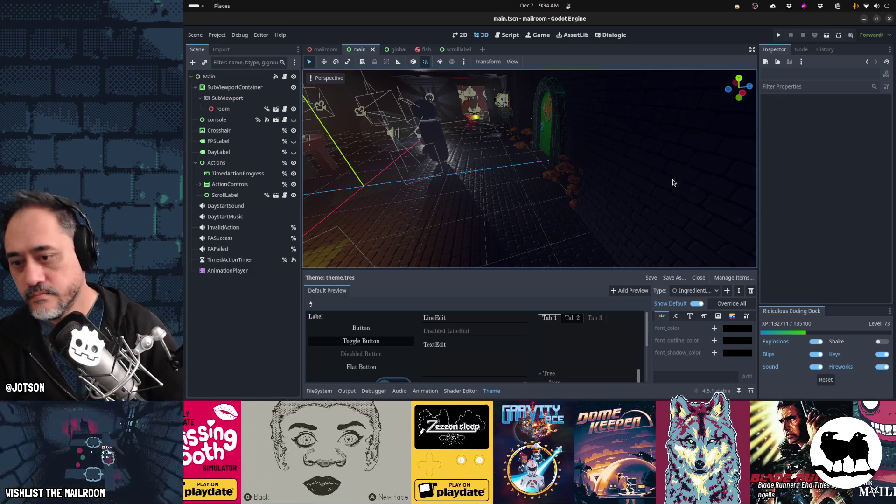
mouse_move(520, 378)
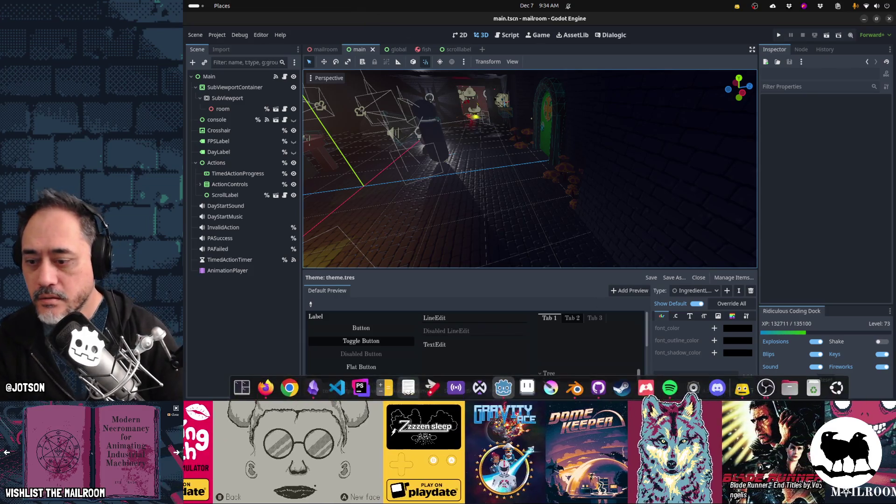
left_click(582, 395)
mouse_move(536, 277)
left_mouse_down()
mouse_move(413, 290)
mouse_move(384, 278)
mouse_move(444, 273)
mouse_move(408, 271)
mouse_move(420, 266)
mouse_move(512, 282)
left_mouse_up()
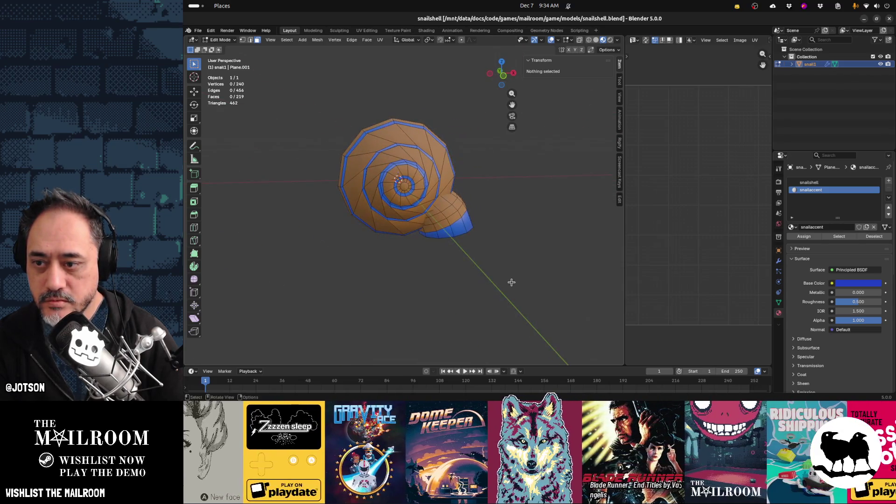
left_click_drag(492, 227, 458, 223)
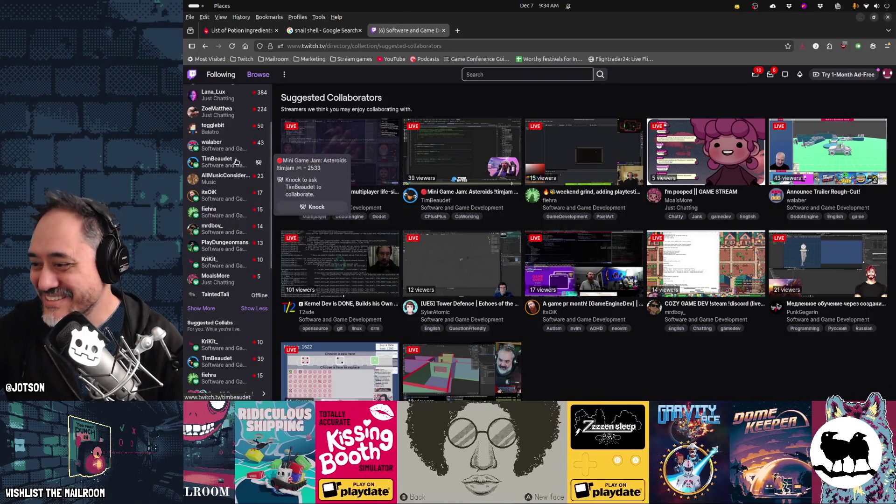
scroll(233, 210, "down", 3)
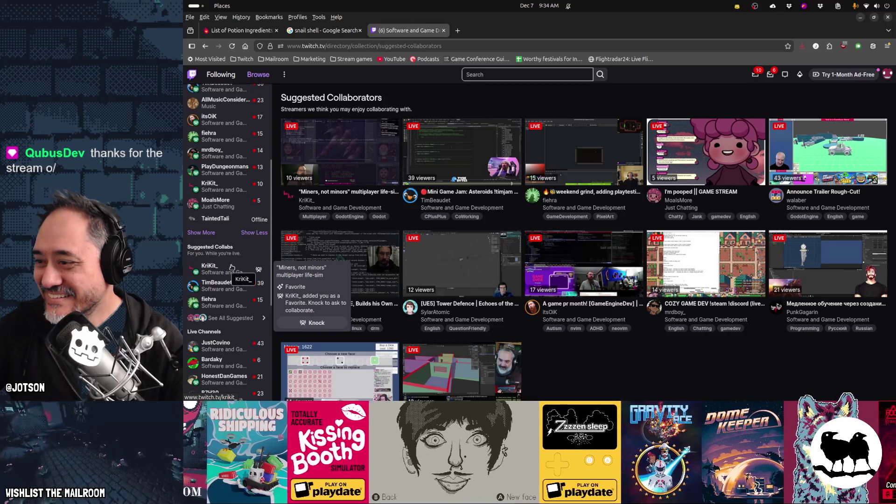
scroll(232, 267, "down", 3)
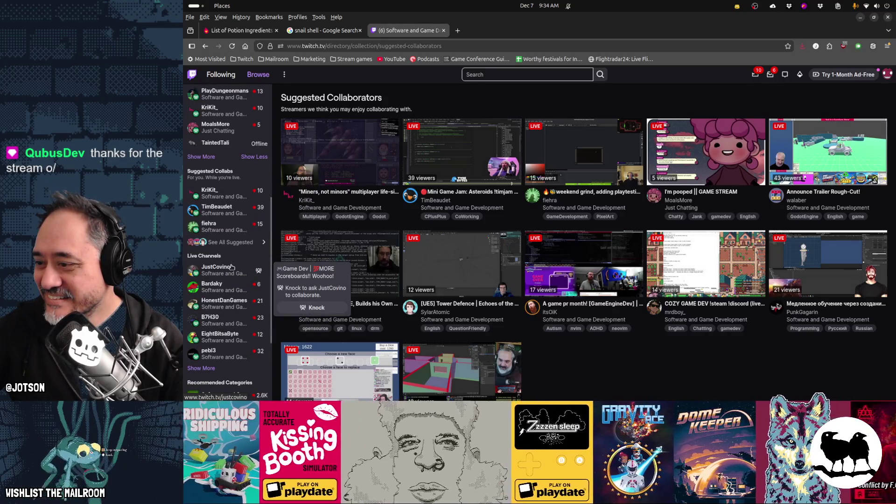
scroll(231, 266, "down", 3)
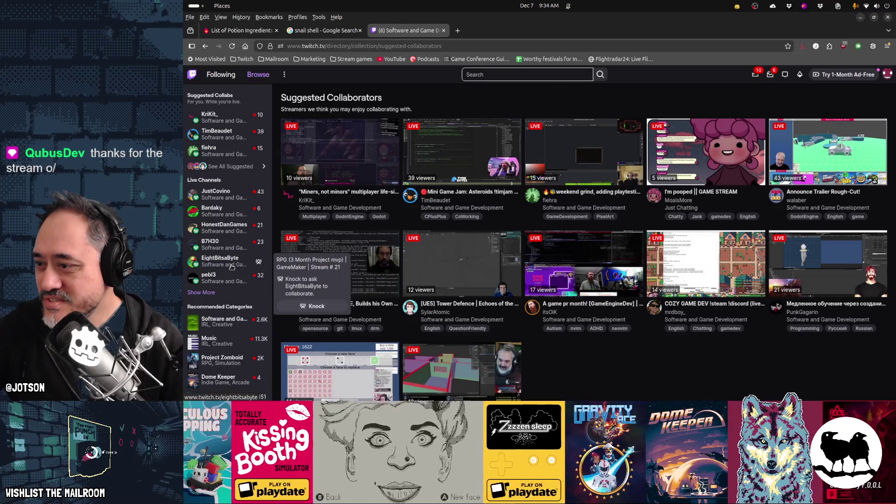
scroll(232, 267, "up", 10)
scroll(232, 266, "up", 2)
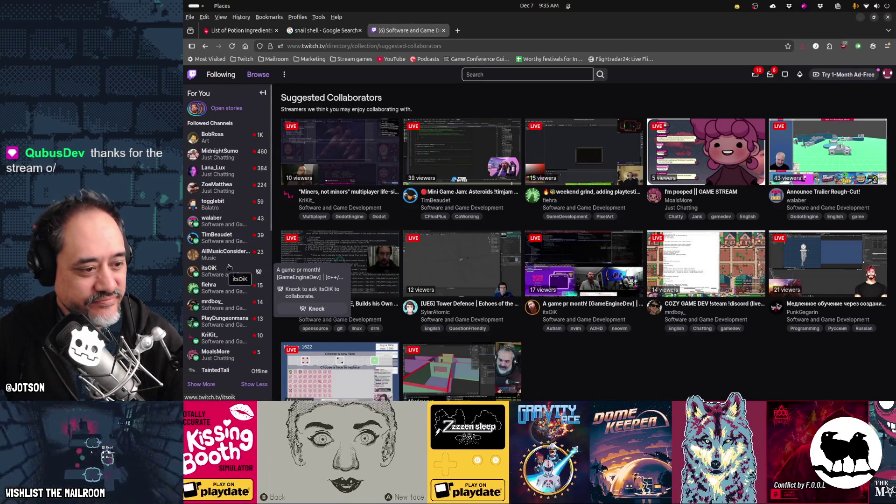